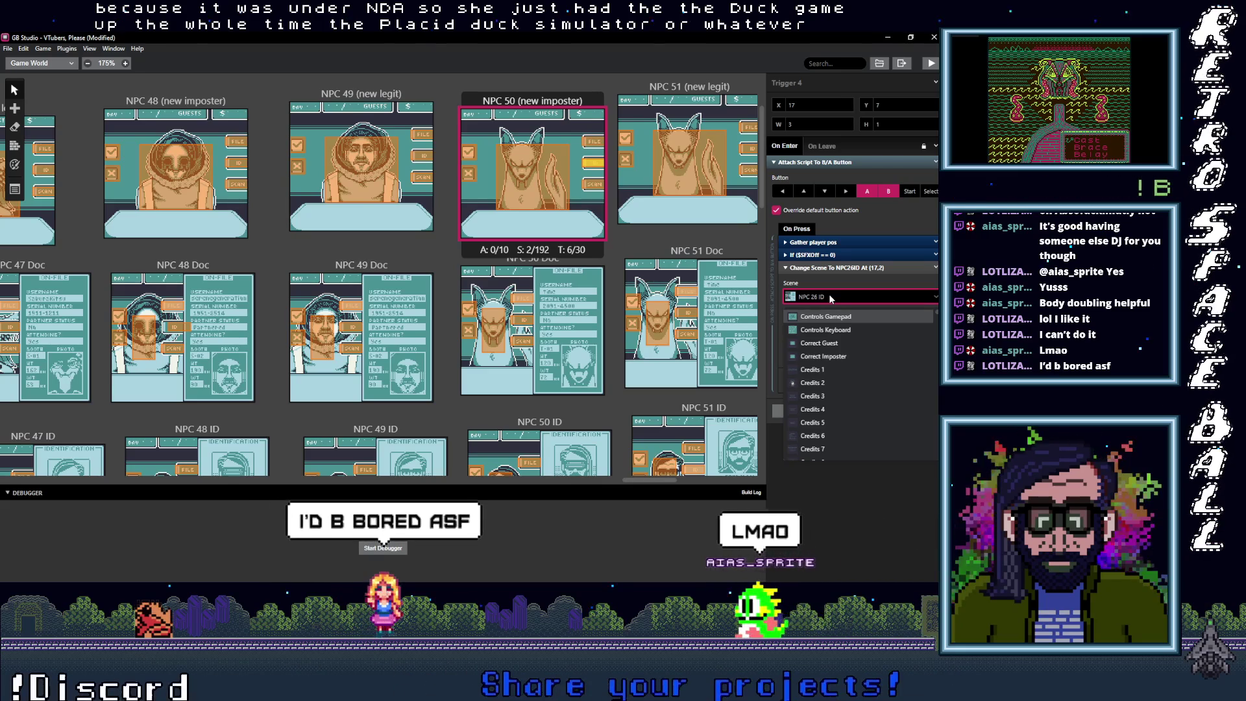
Step: Set NPC 50 (new imposter)'s Trigger 4 to NPC 50 ID and Trigger 5 to NPC 50 Scan
type("50 I")
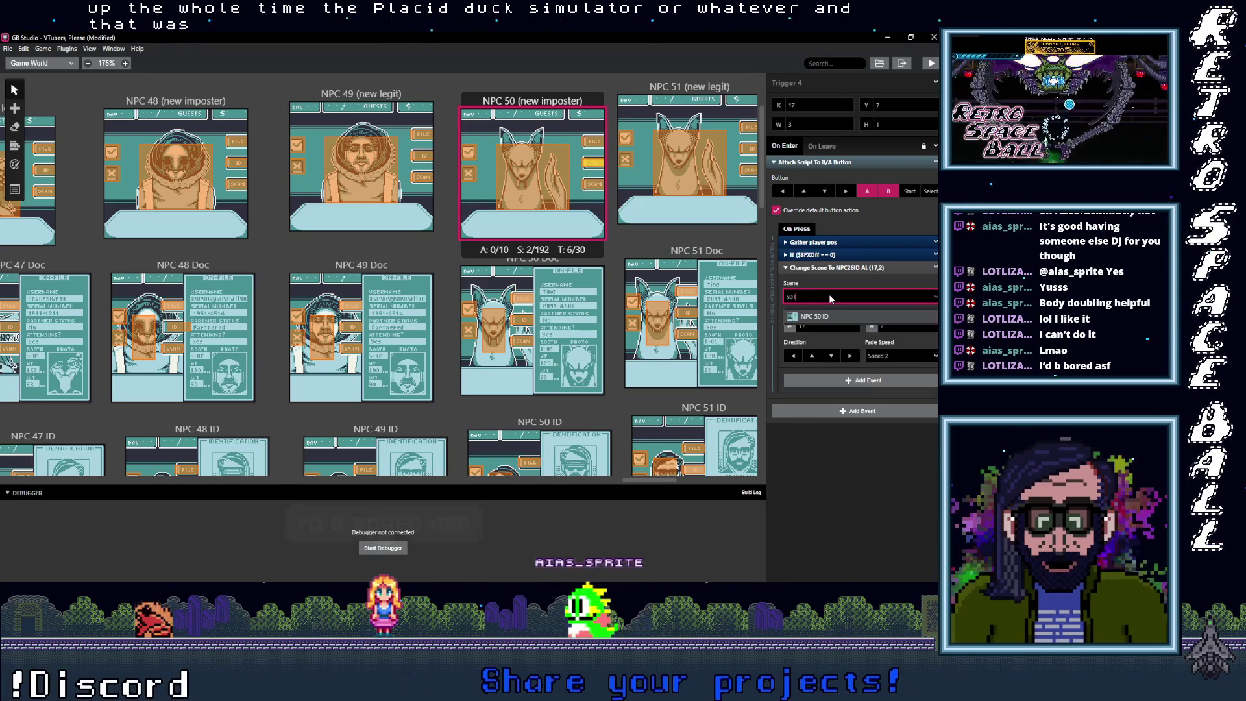
key("Return")
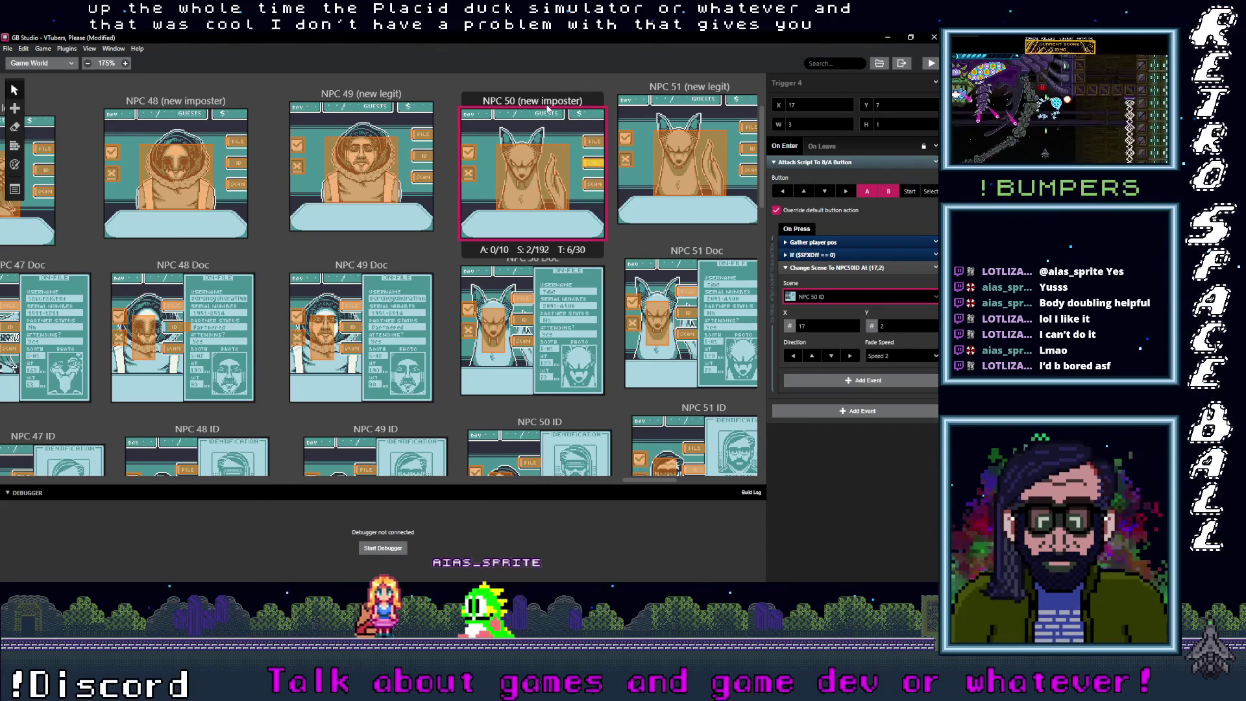
left_click(597, 187)
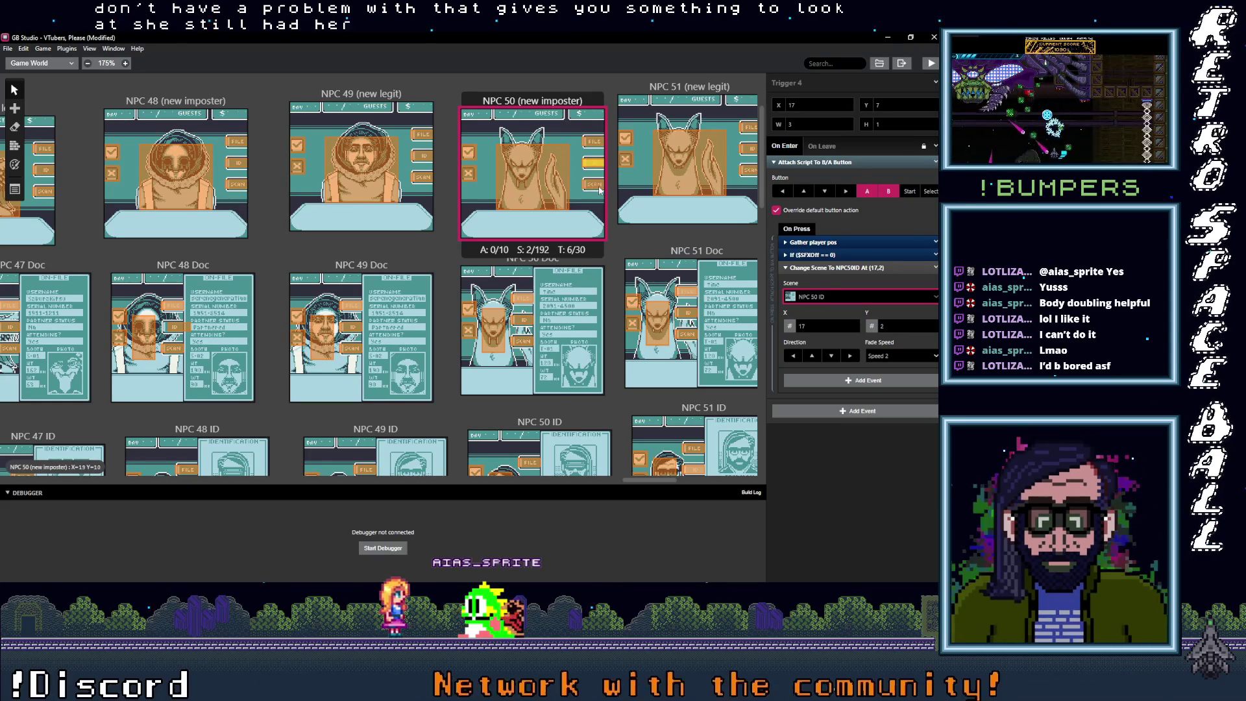
left_click(849, 297)
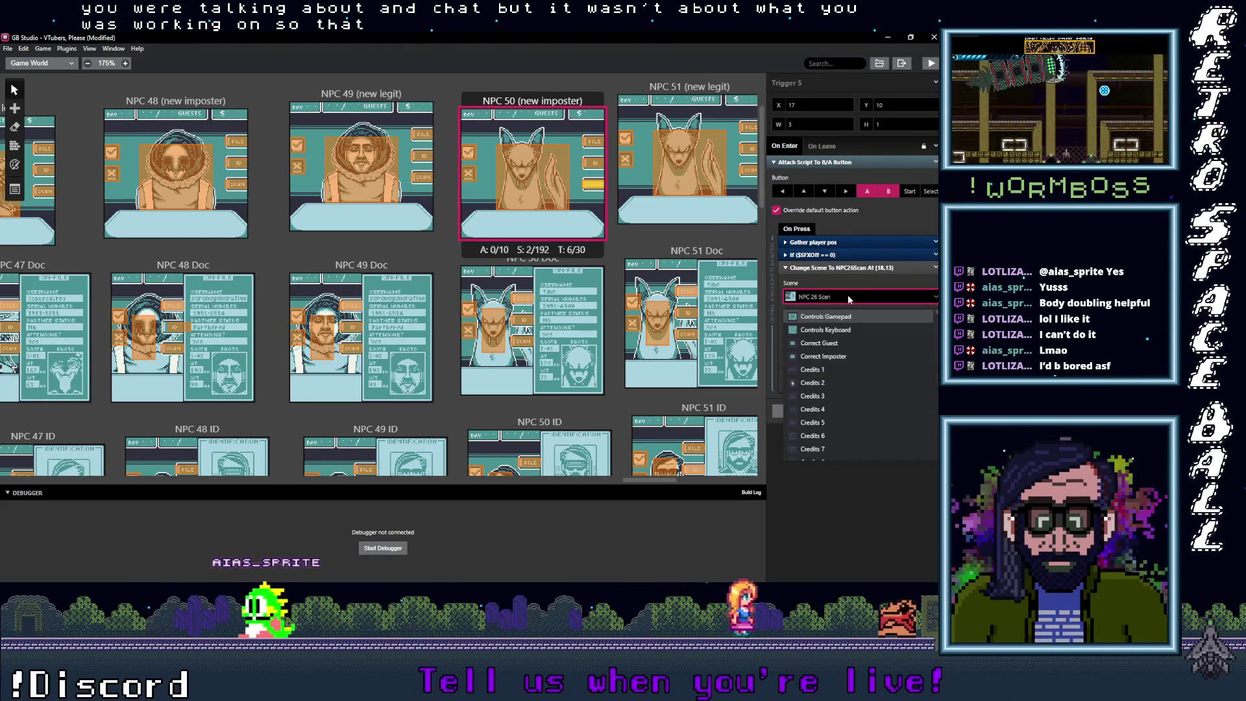
type("50")
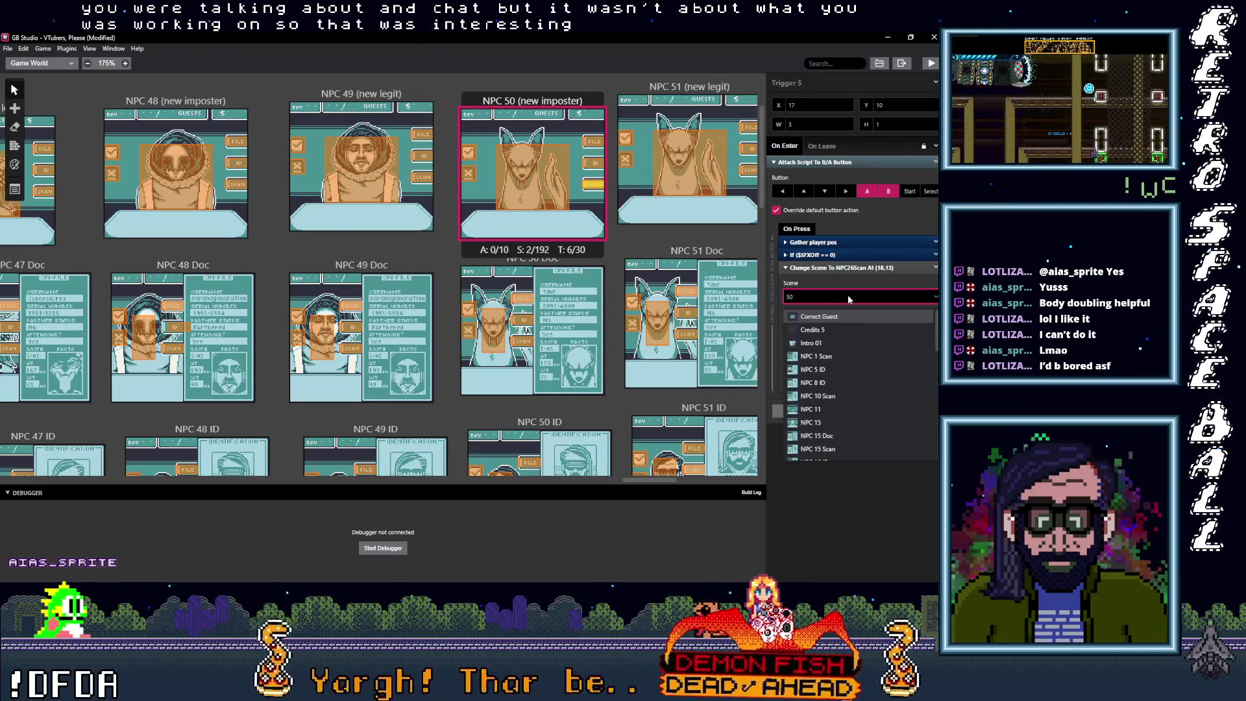
type(" s")
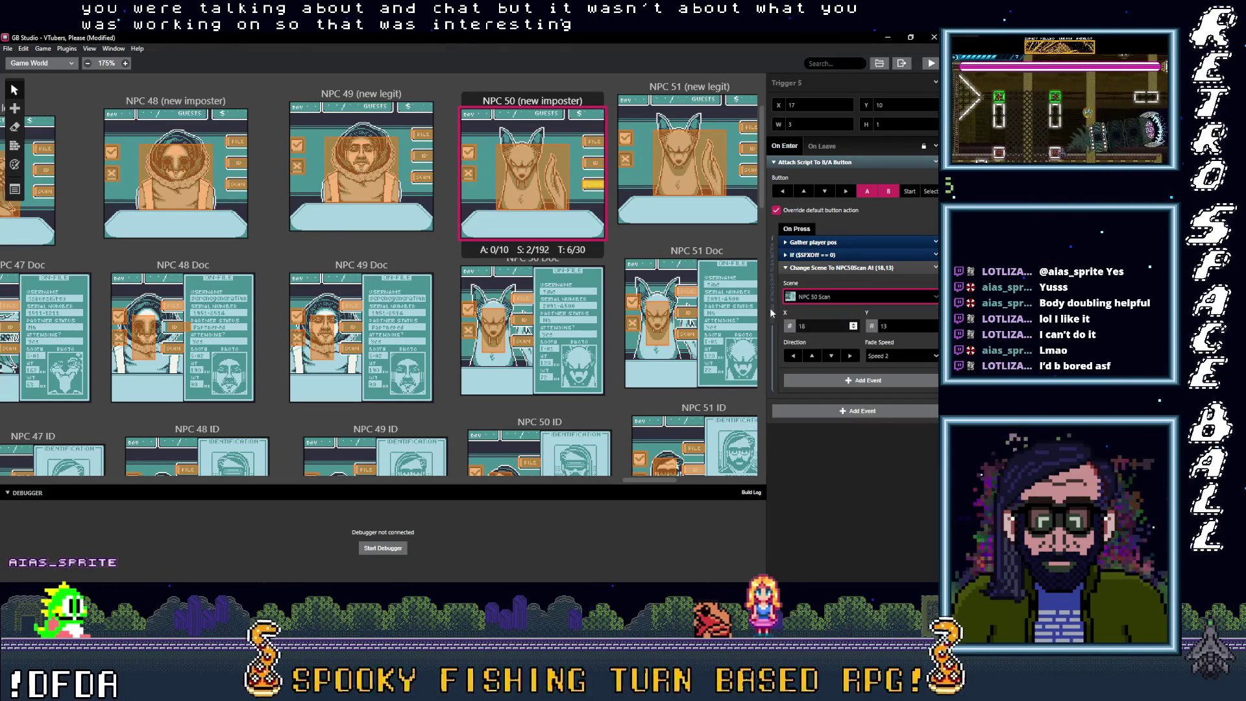
left_click(527, 296)
left_click(849, 297)
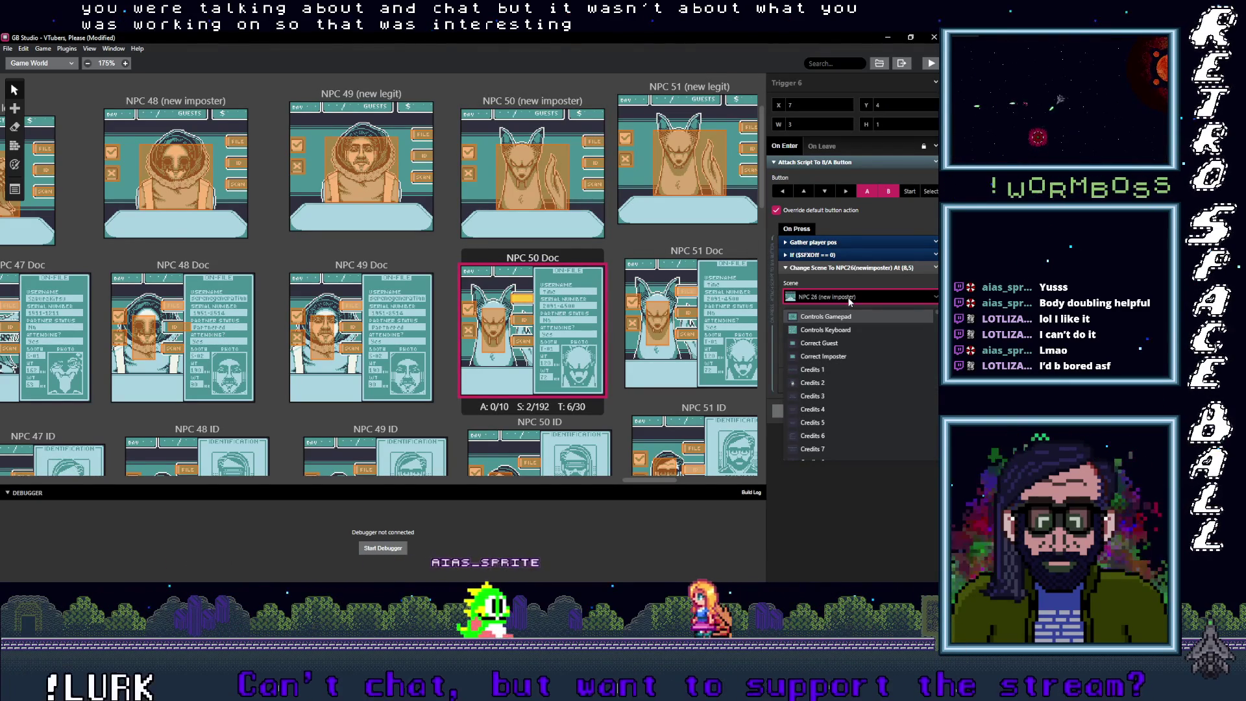
Step: Point the NPC 50 Doc triggers to NPC 50 (new imposter) and NPC 50 ID
type("50 (")
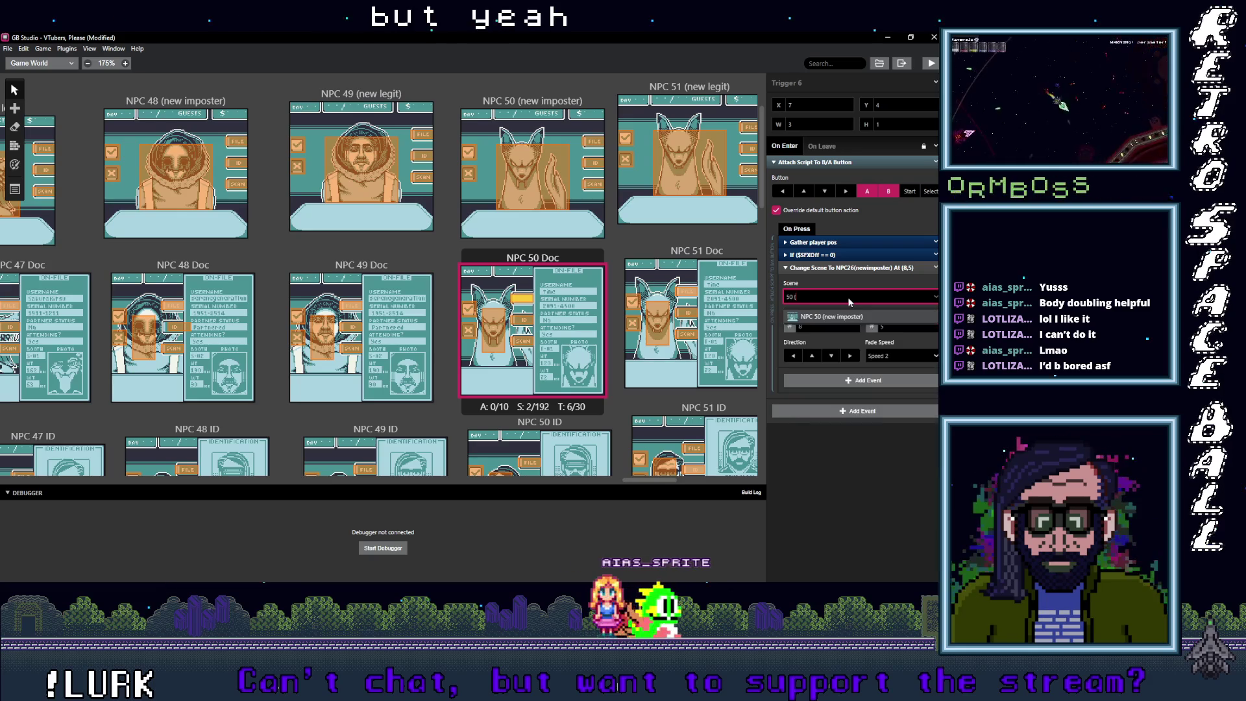
left_click(844, 316)
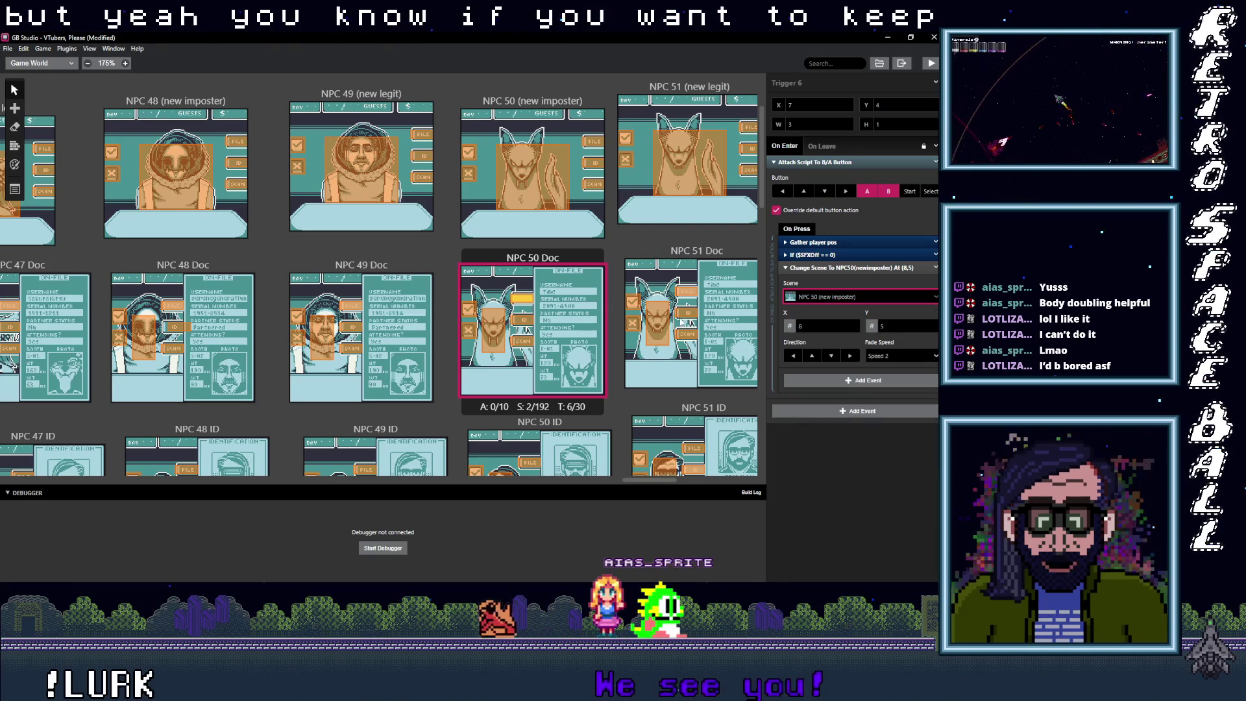
left_click(839, 297)
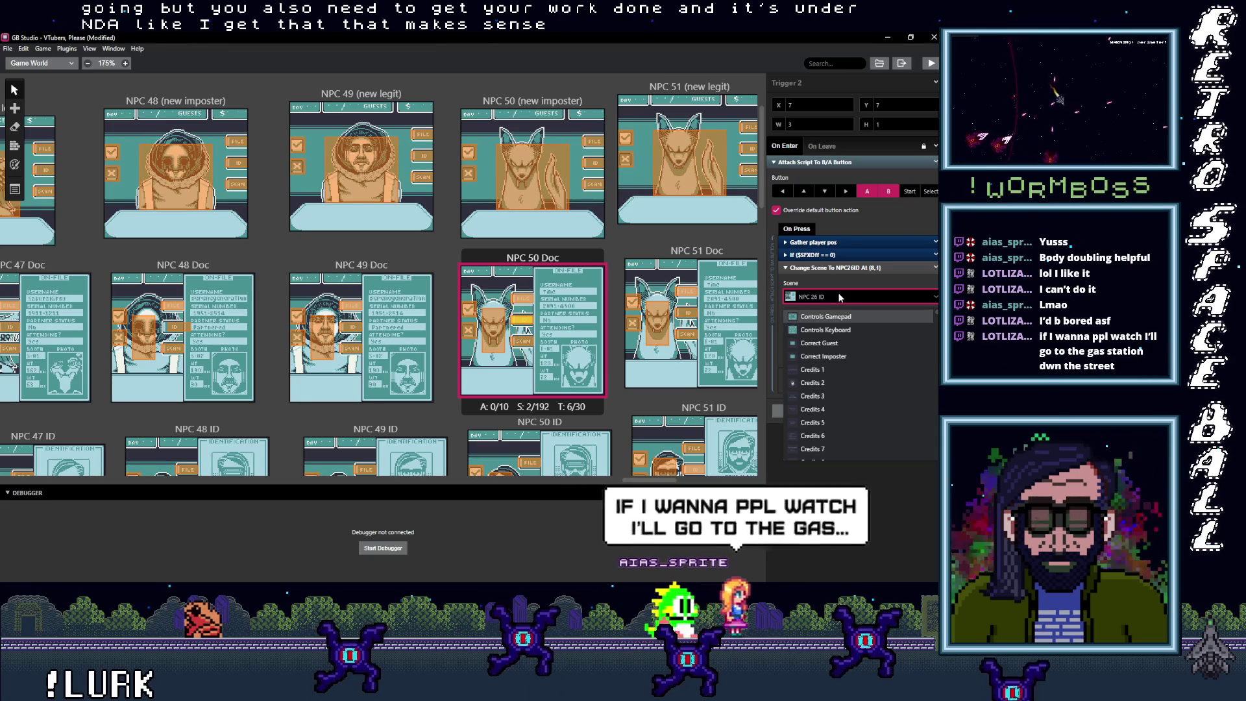
type("50 i")
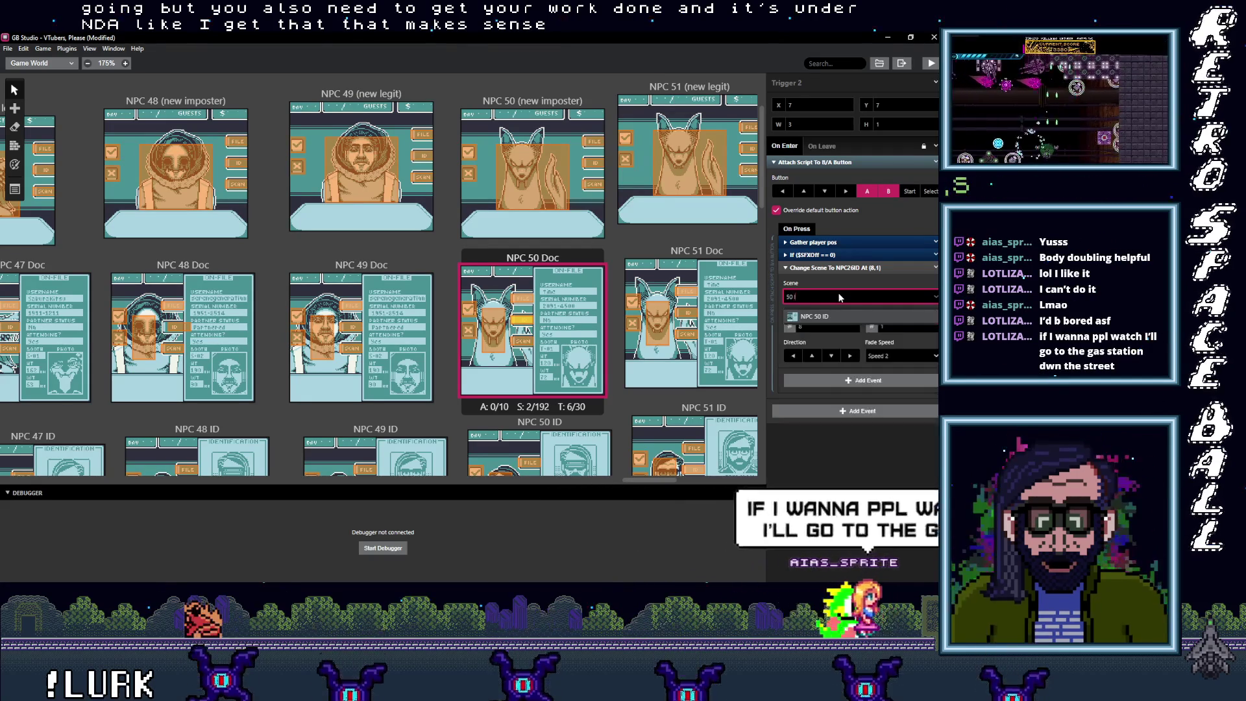
key("Return")
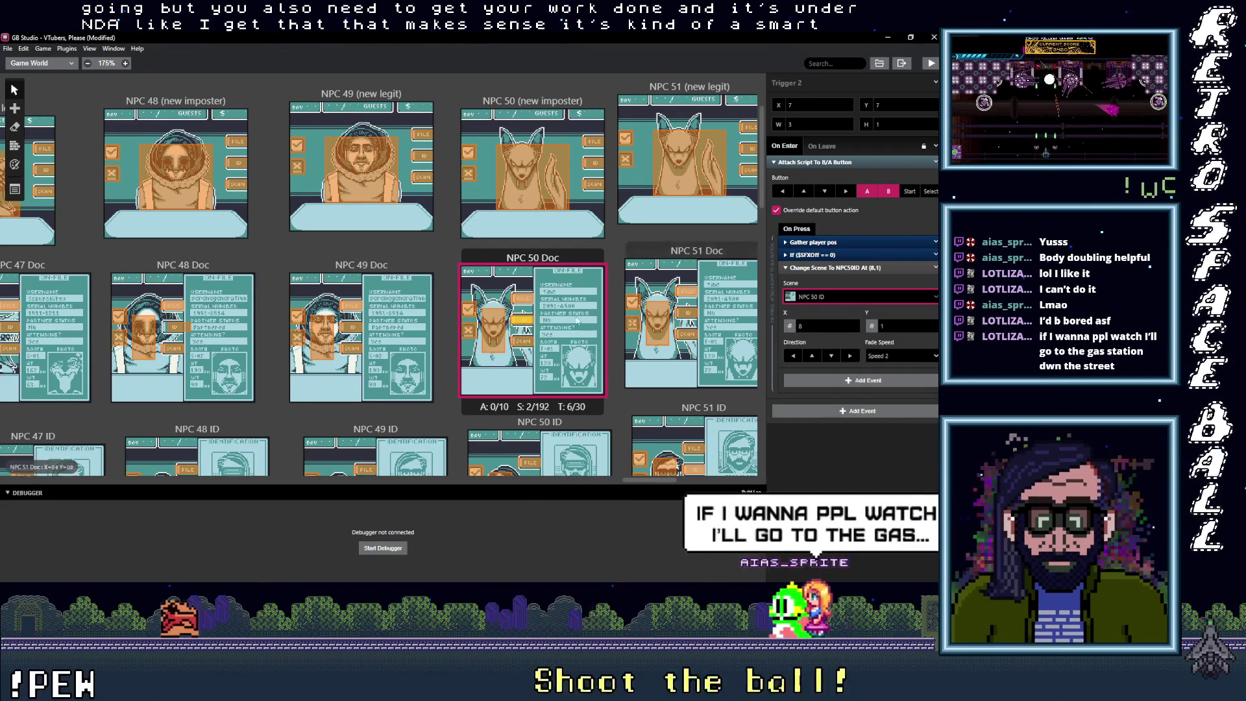
Step: Set NPC 50 Doc's scan trigger to NPC 50 Scan and another trigger to NPC 50 (new imposter)
left_click(523, 341)
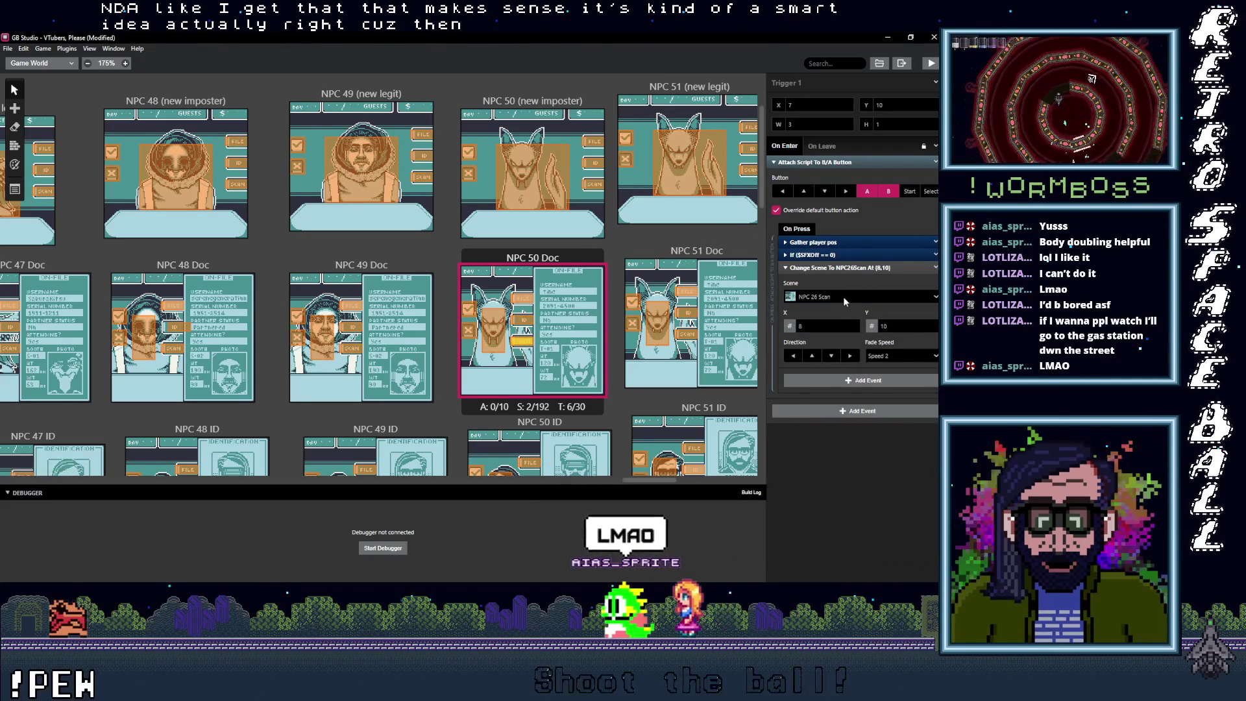
left_click(843, 298)
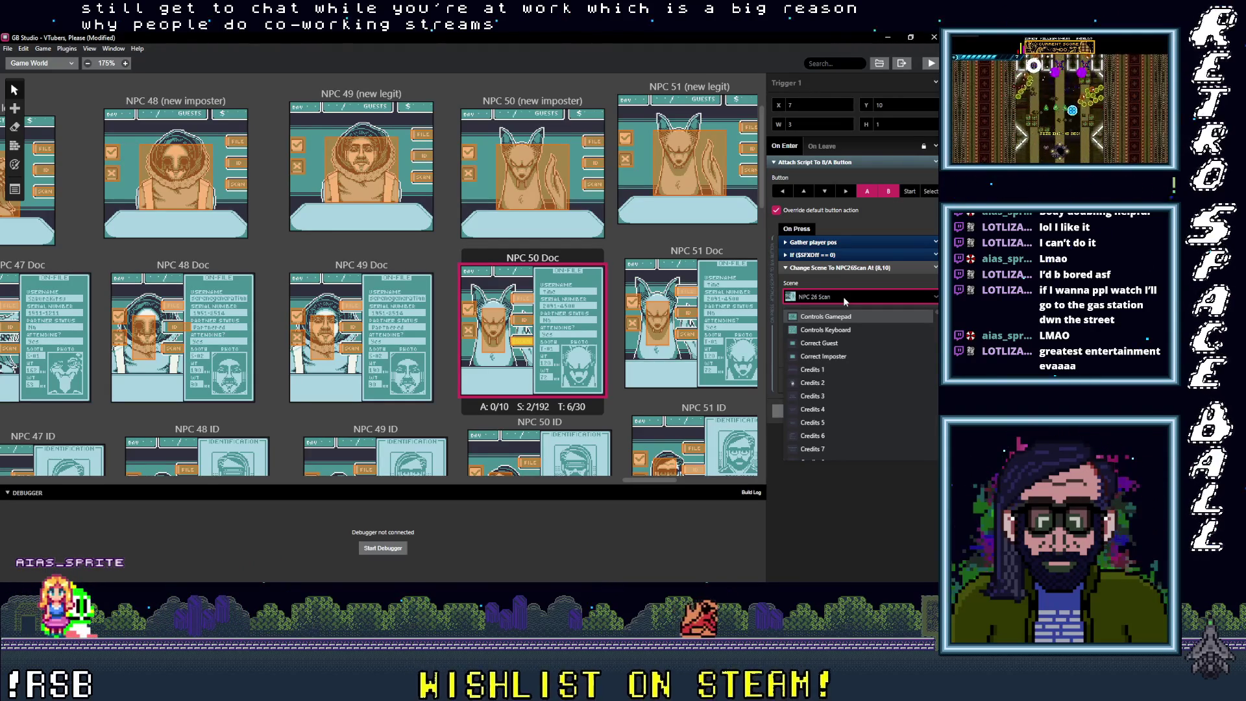
type("50")
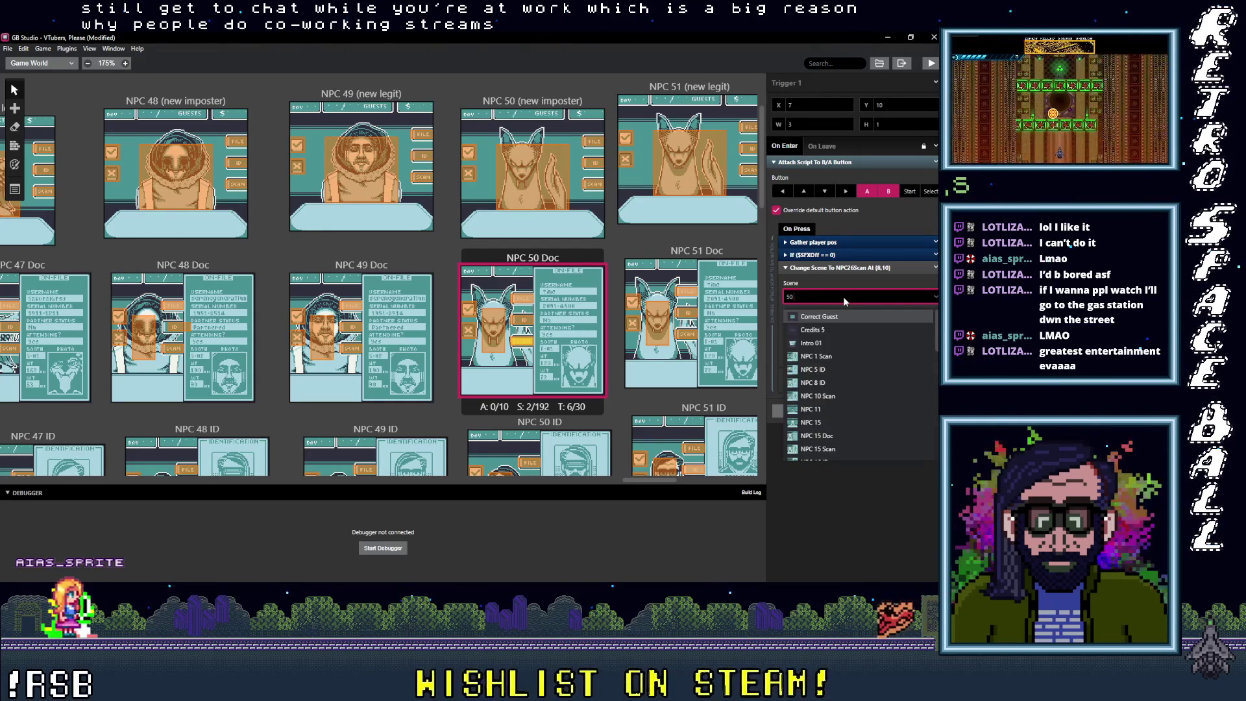
left_click(823, 318)
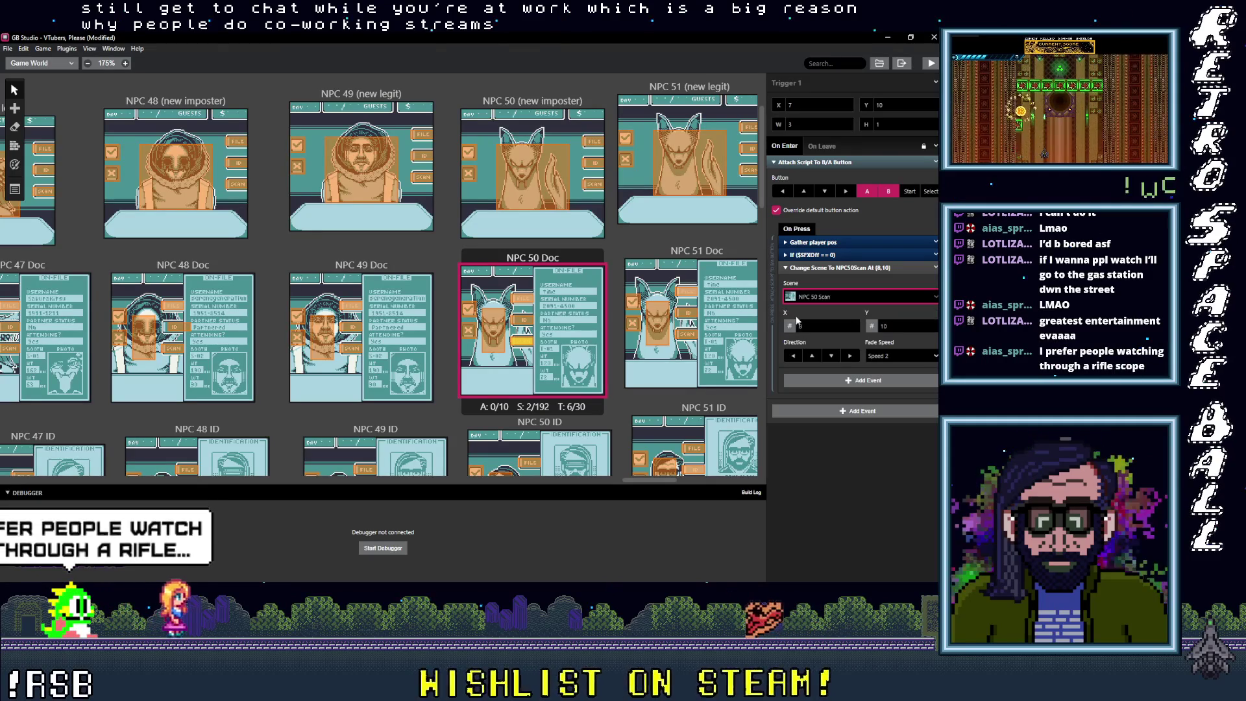
left_click(494, 331)
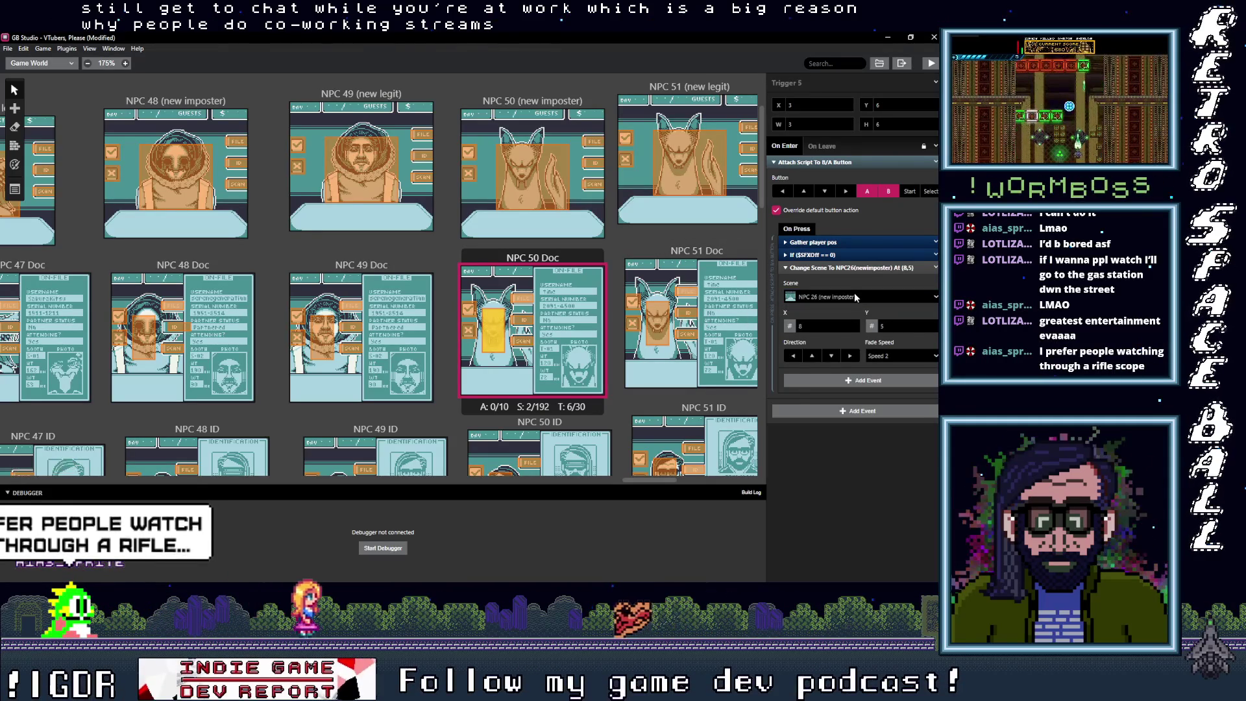
left_click(856, 297)
type("50 (")
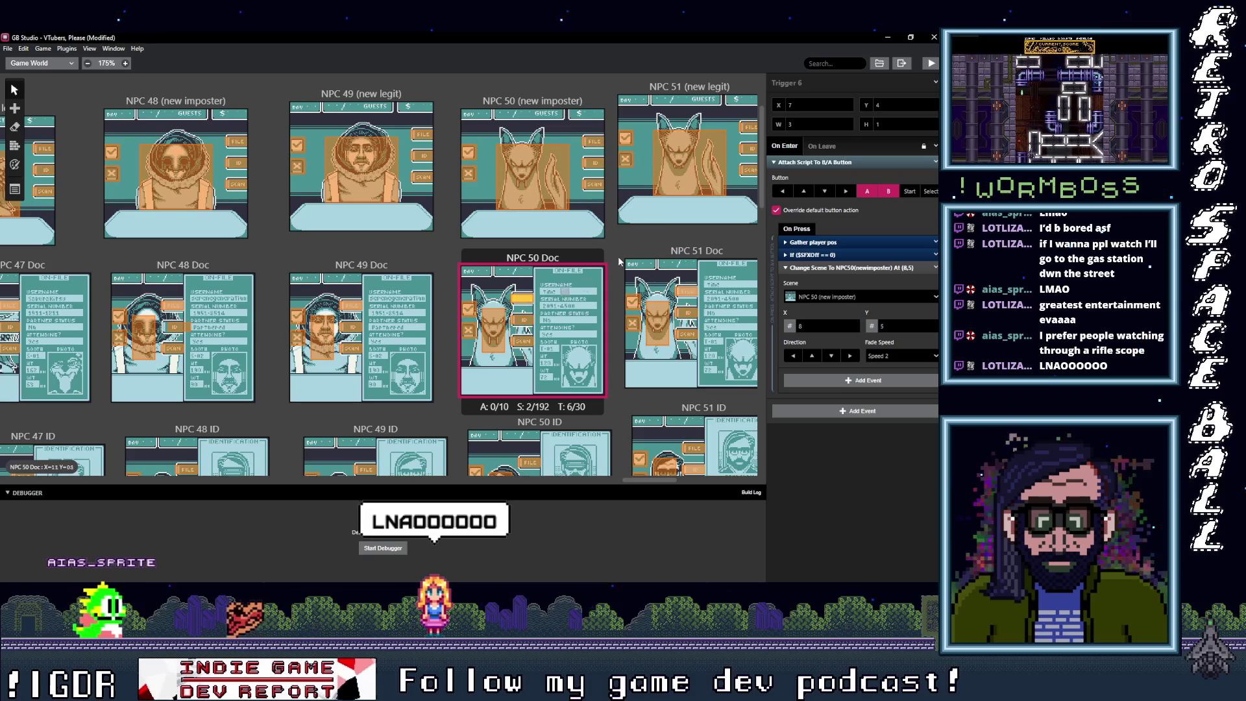
Step: Scroll the world canvas right to bring the NPC 51–54 scenes into view
left_click_drag(652, 481, 693, 480)
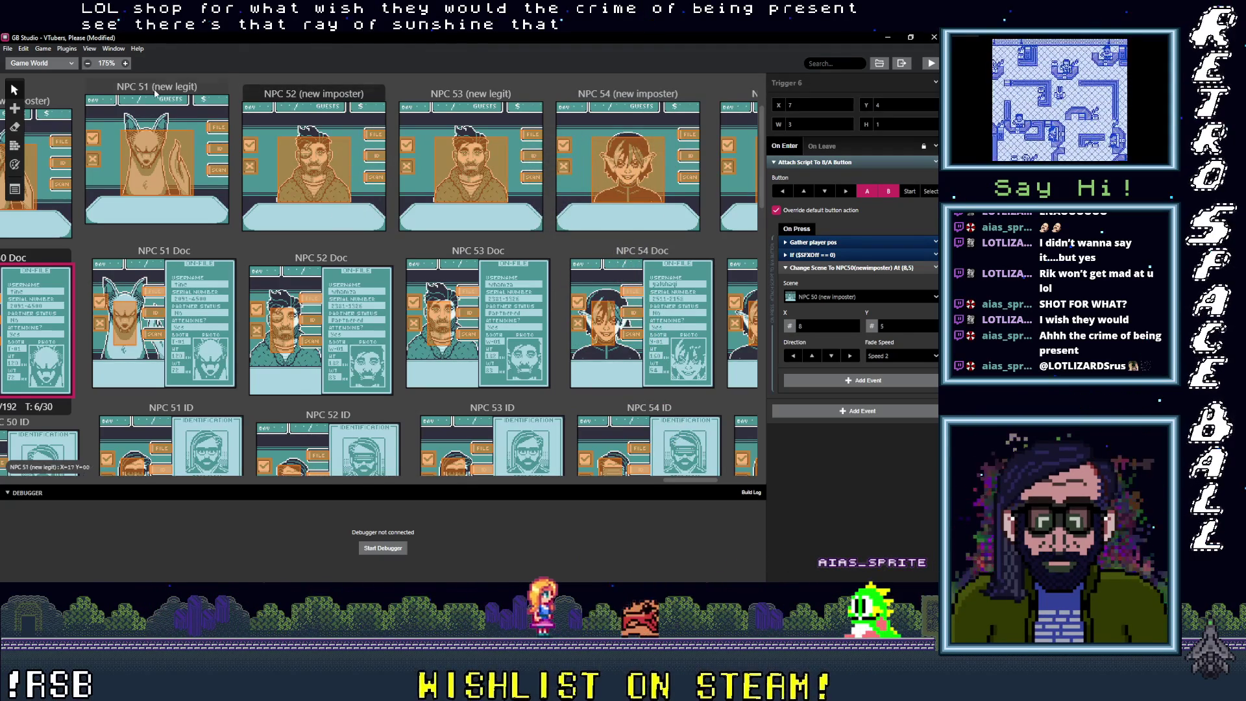
Step: Point NPC 51 (new legit)'s triggers to NPC 51 Doc, NPC 51 ID and NPC 51 Scan
left_click(220, 127)
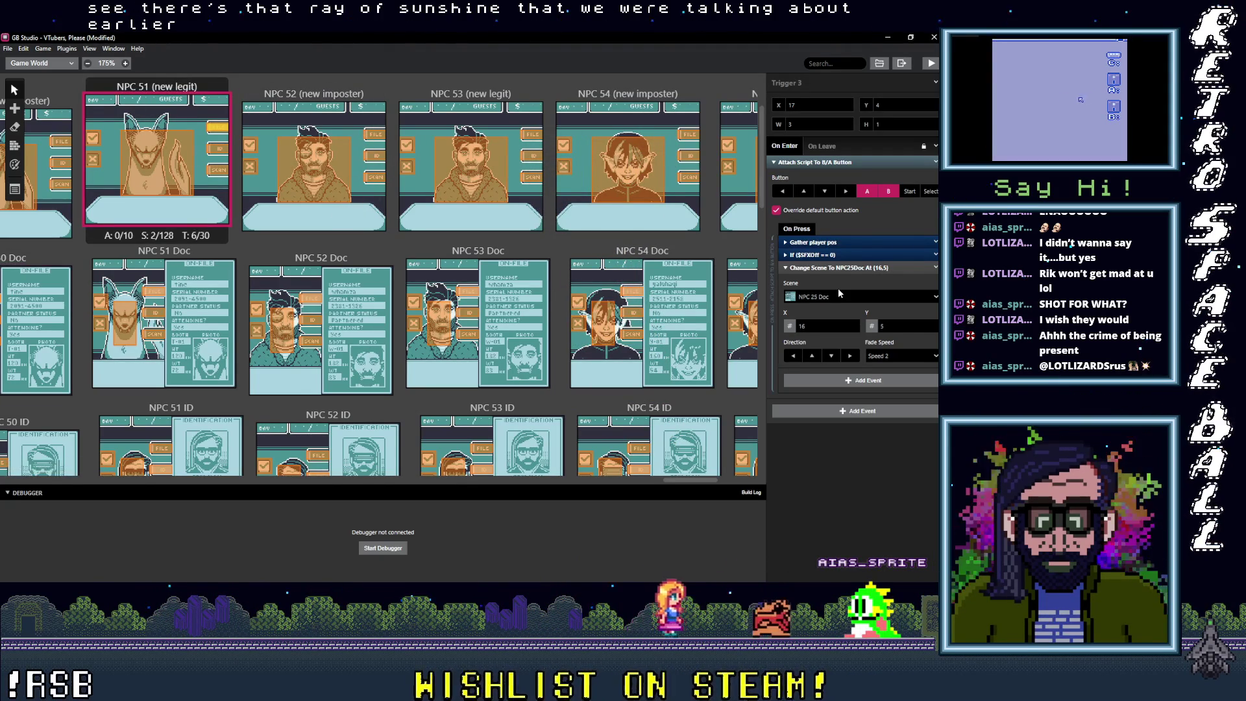
left_click(839, 296)
type("51 d")
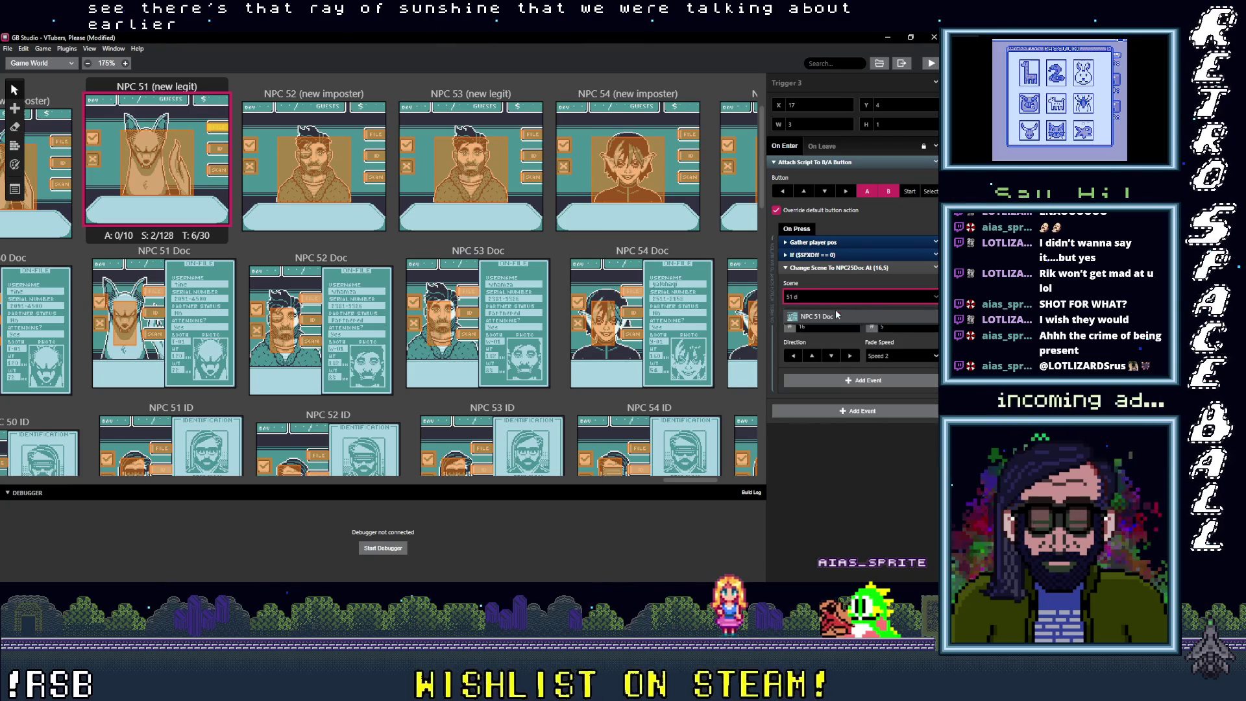
left_click(832, 328)
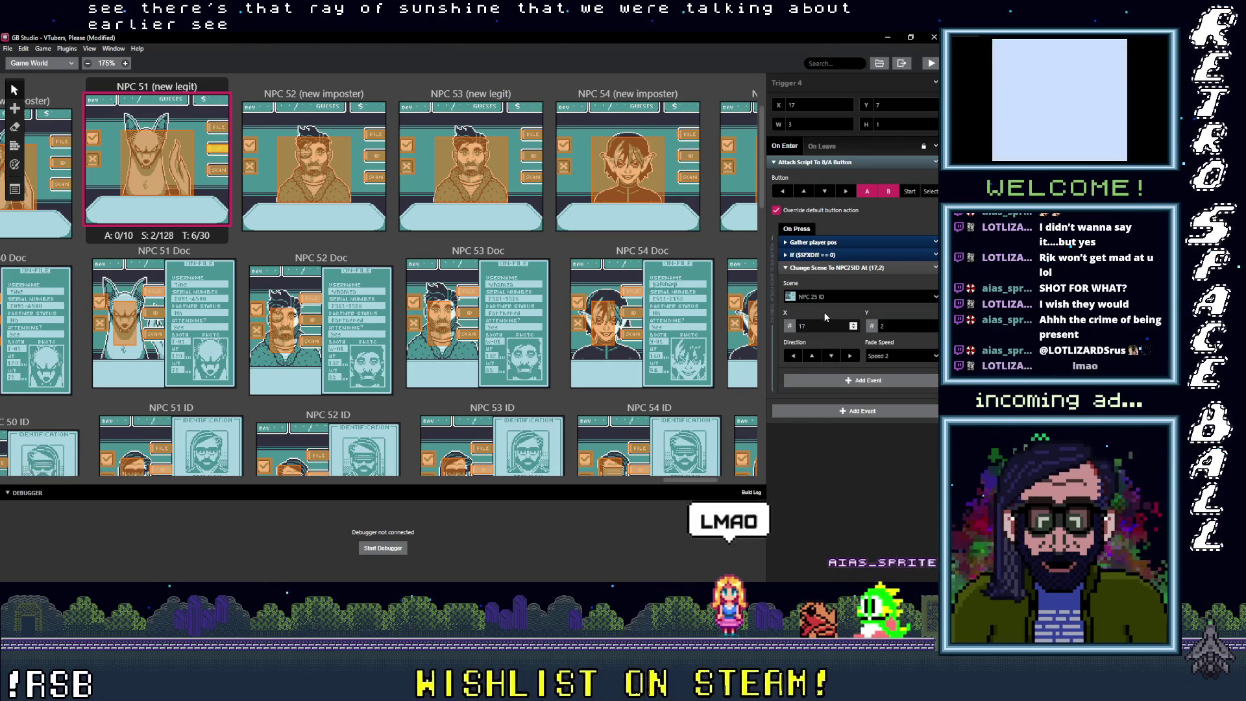
left_click(829, 296)
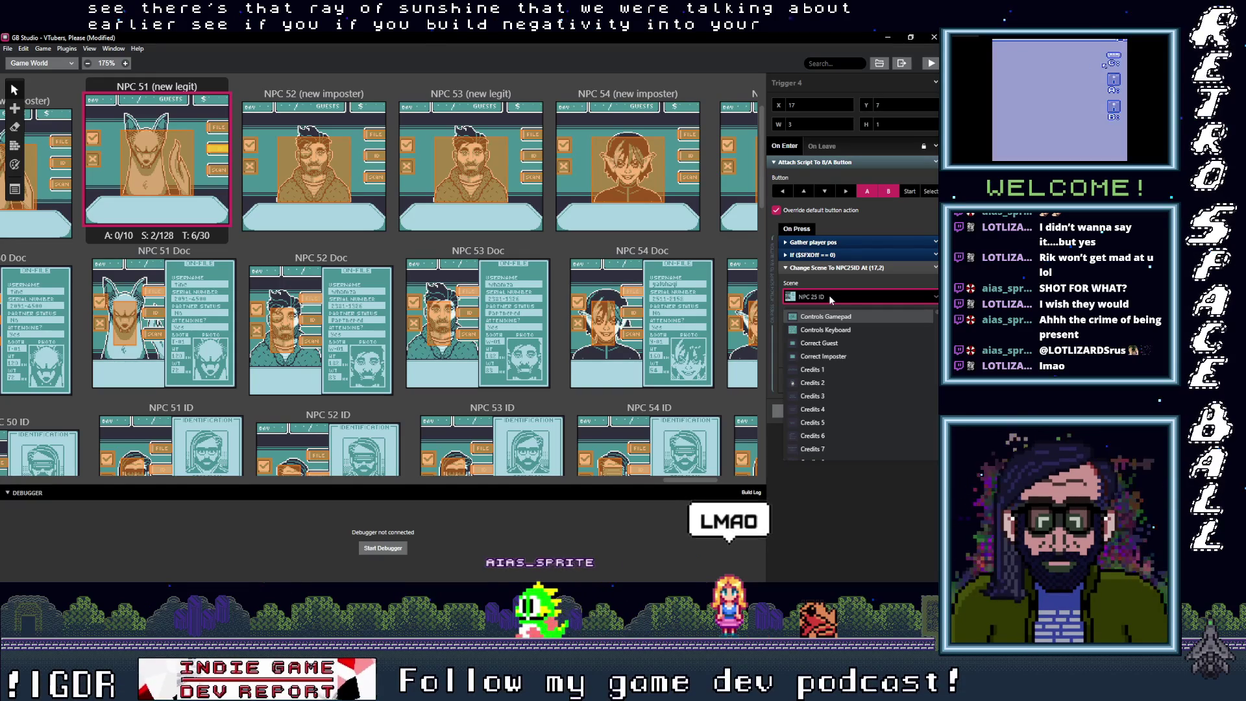
type("51")
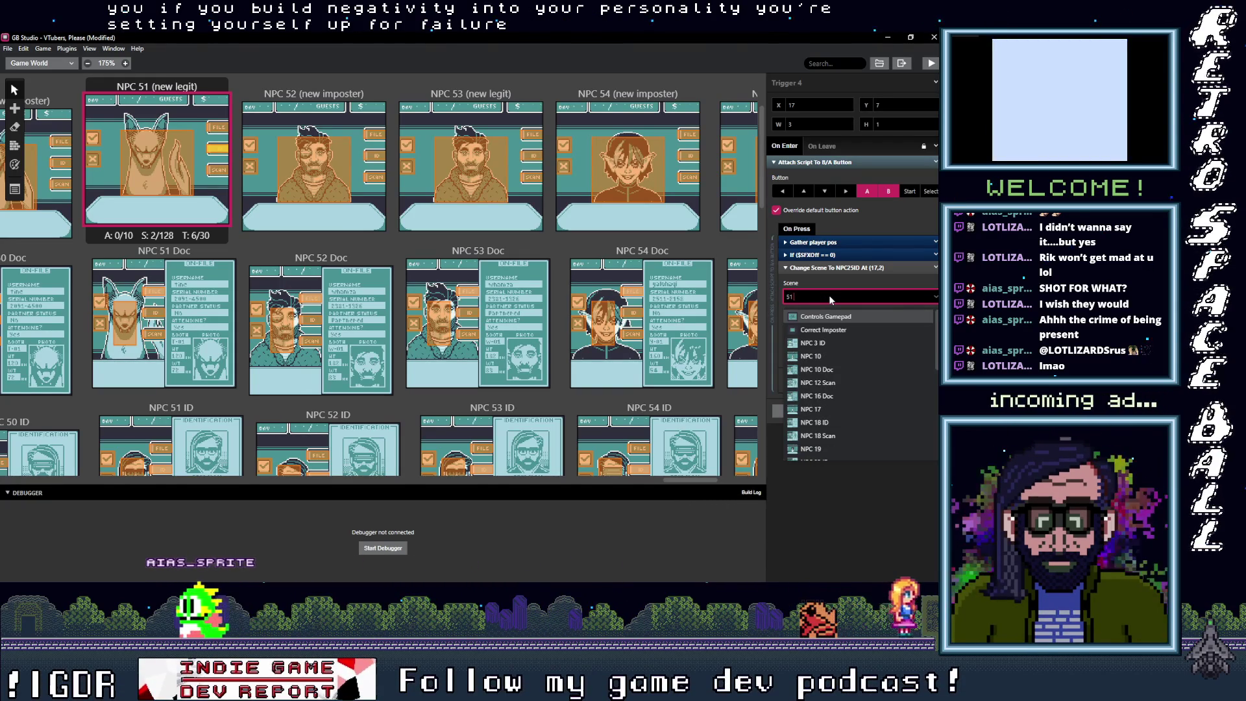
type(" i")
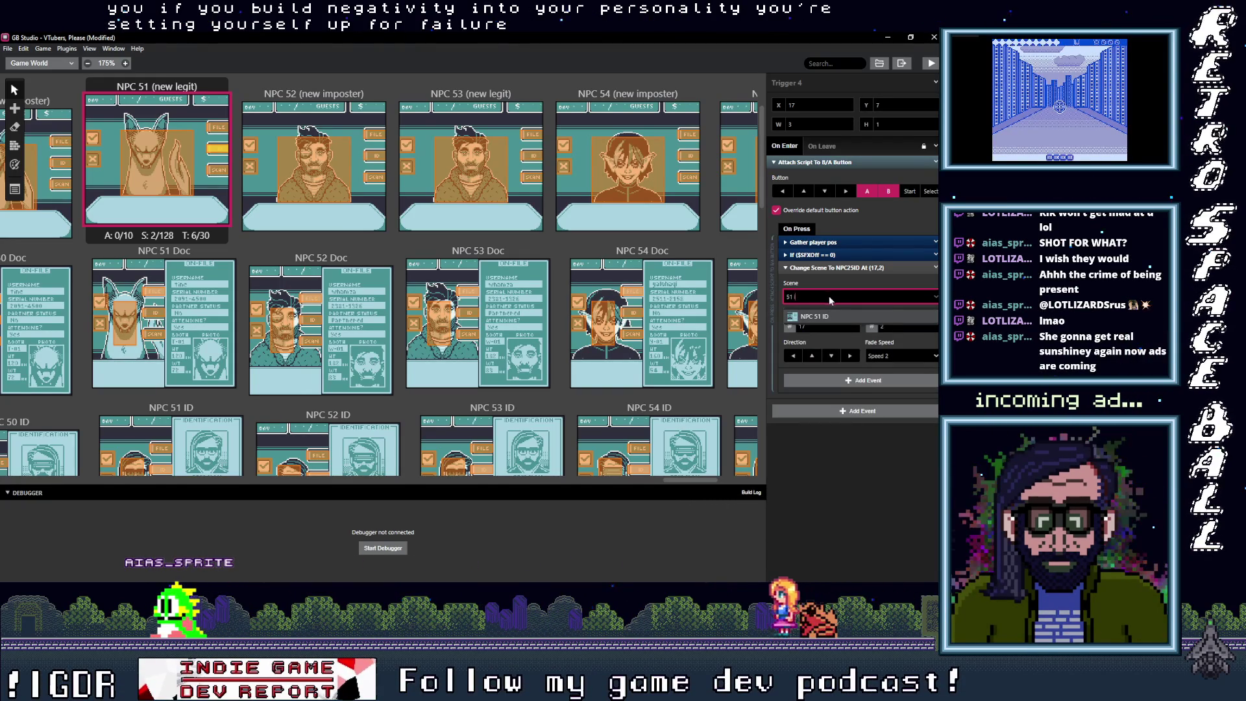
left_click(808, 317)
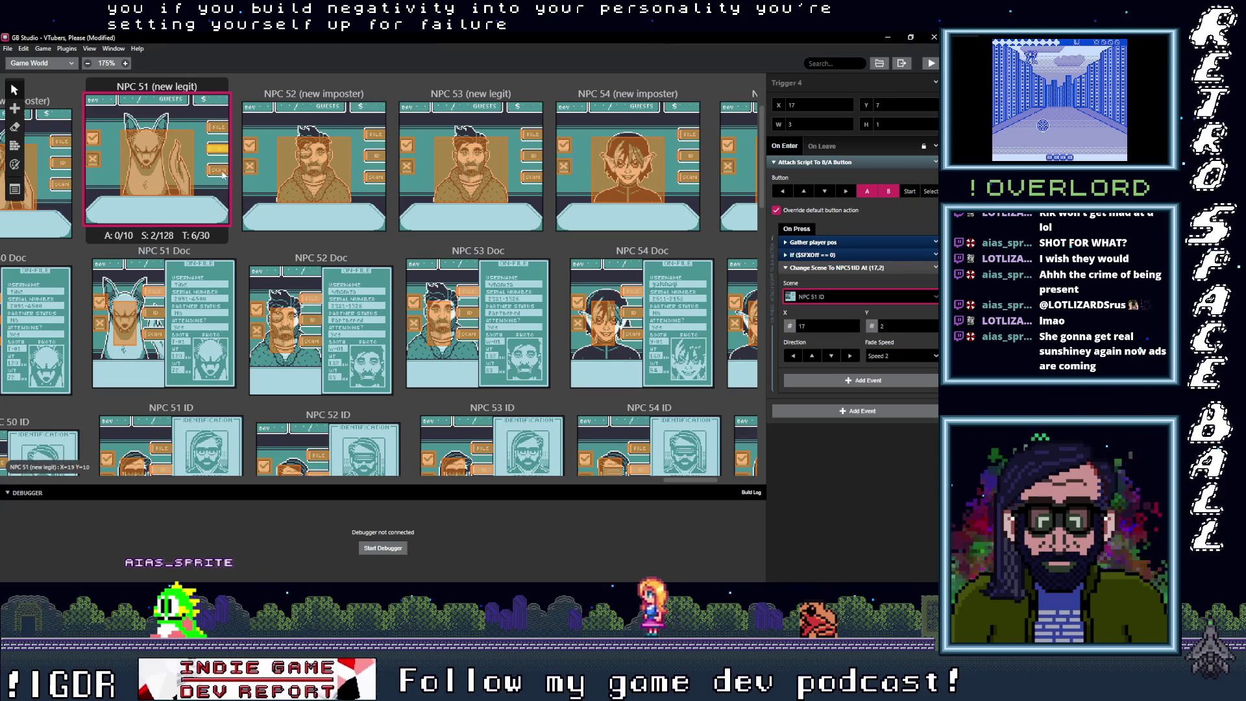
left_click(840, 299)
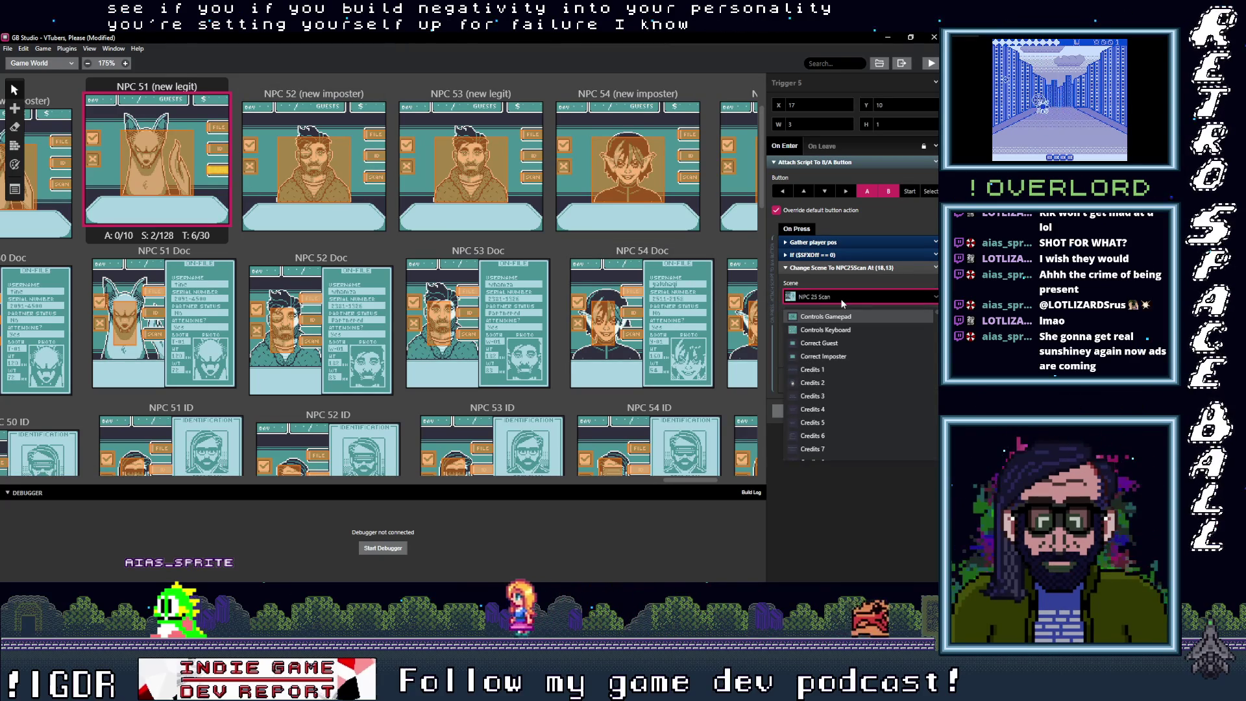
type("51")
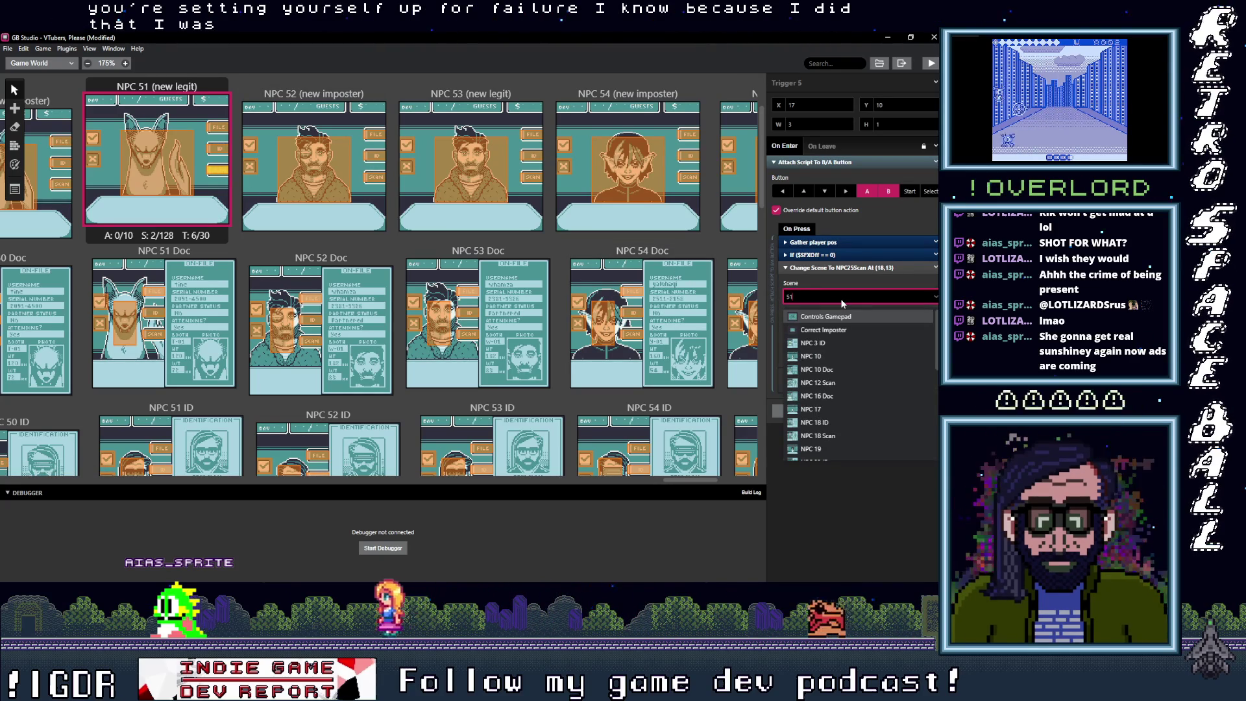
type(" s")
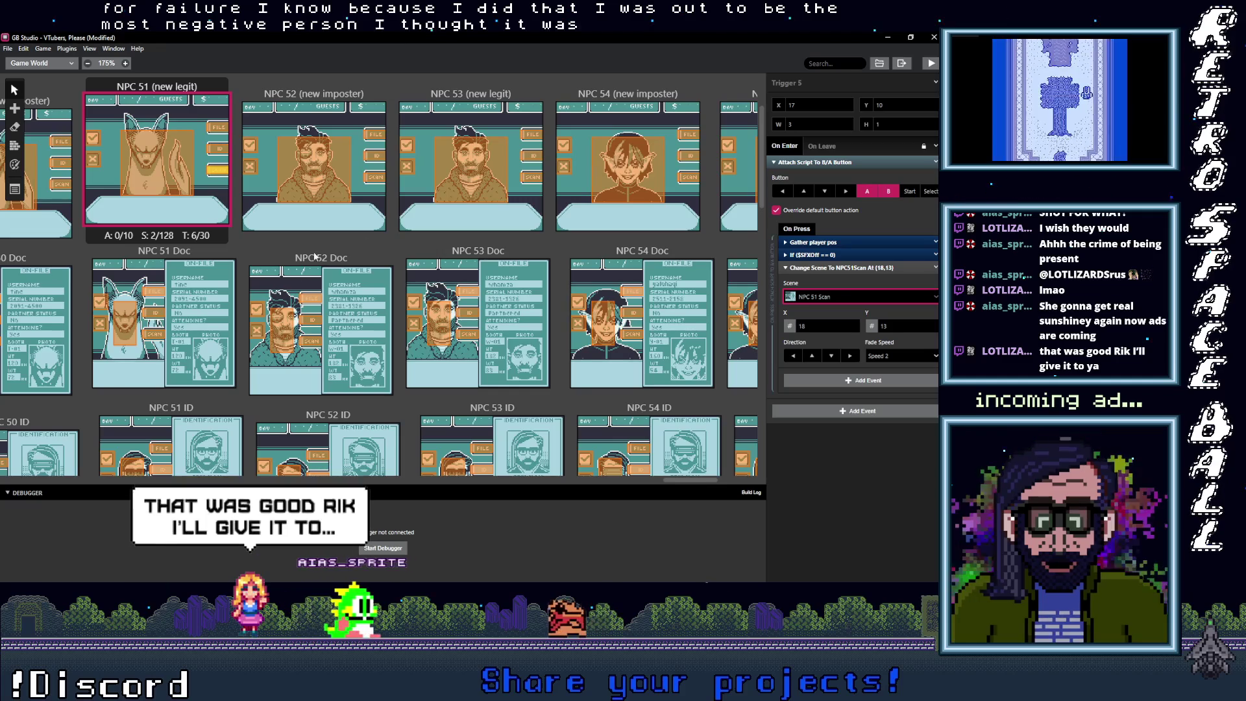
Step: Set both NPC 51 Doc return triggers to NPC 51 (new legit)
left_click(154, 291)
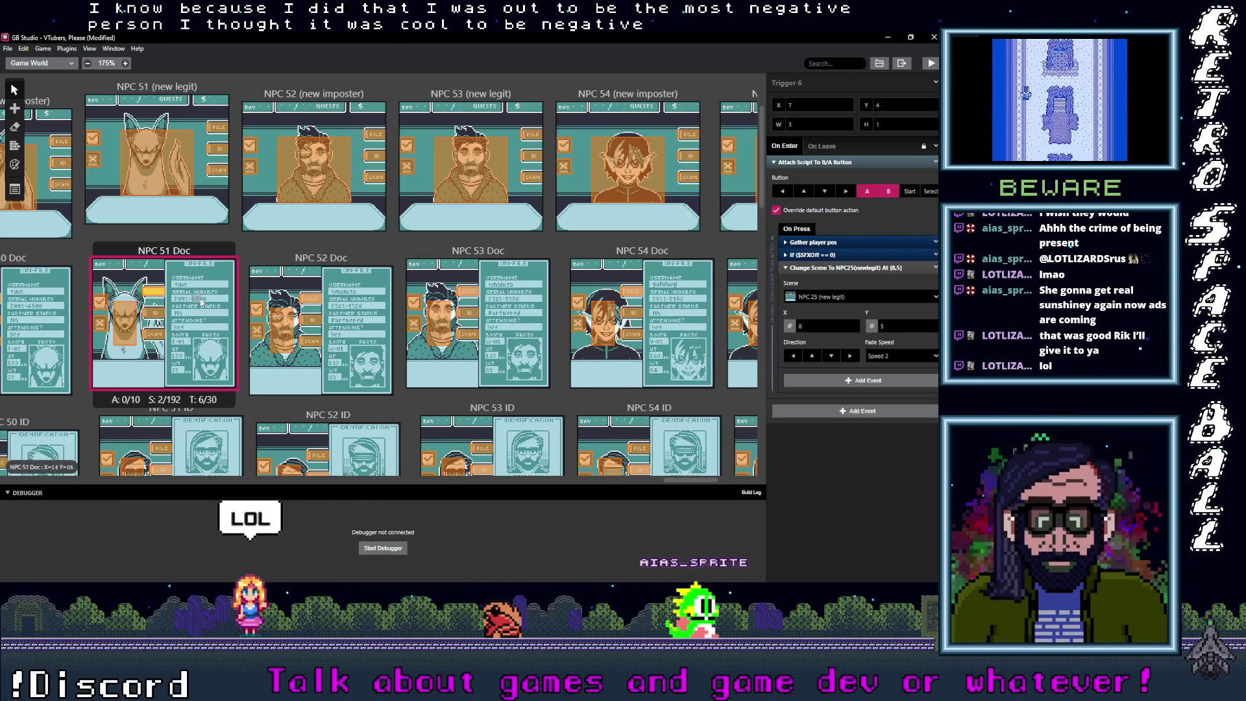
left_click(200, 302)
left_click(153, 292)
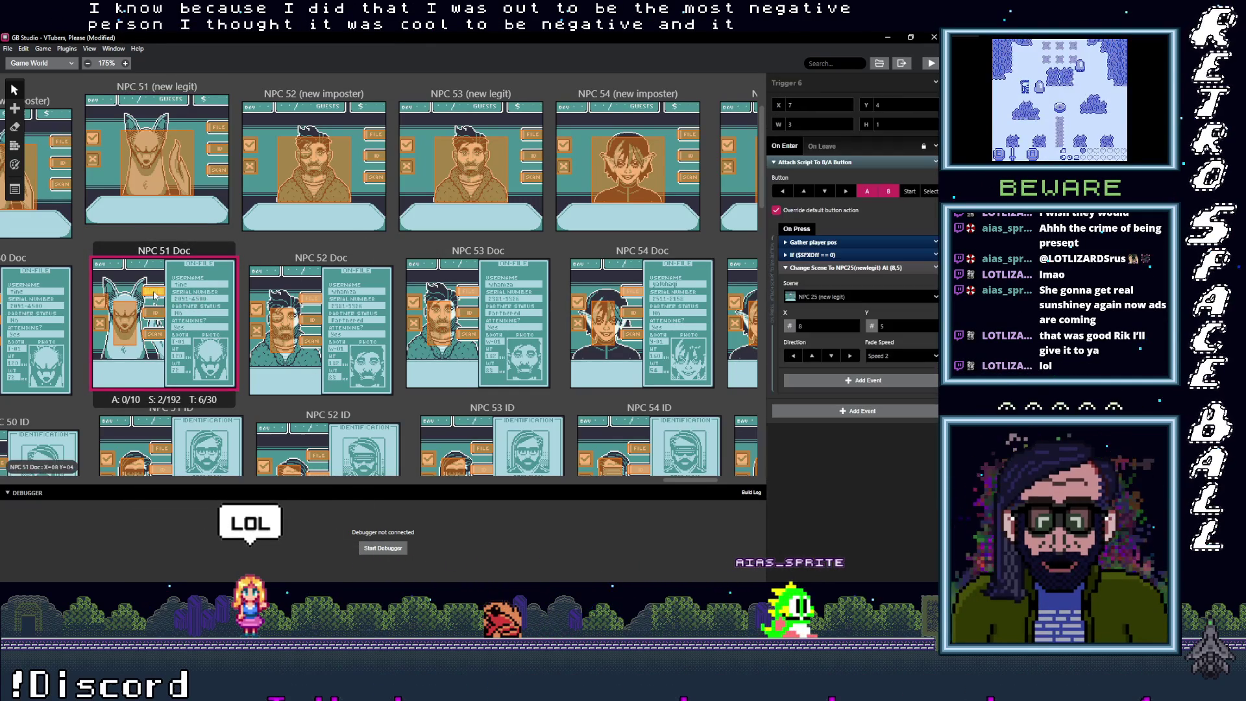
left_click(834, 298)
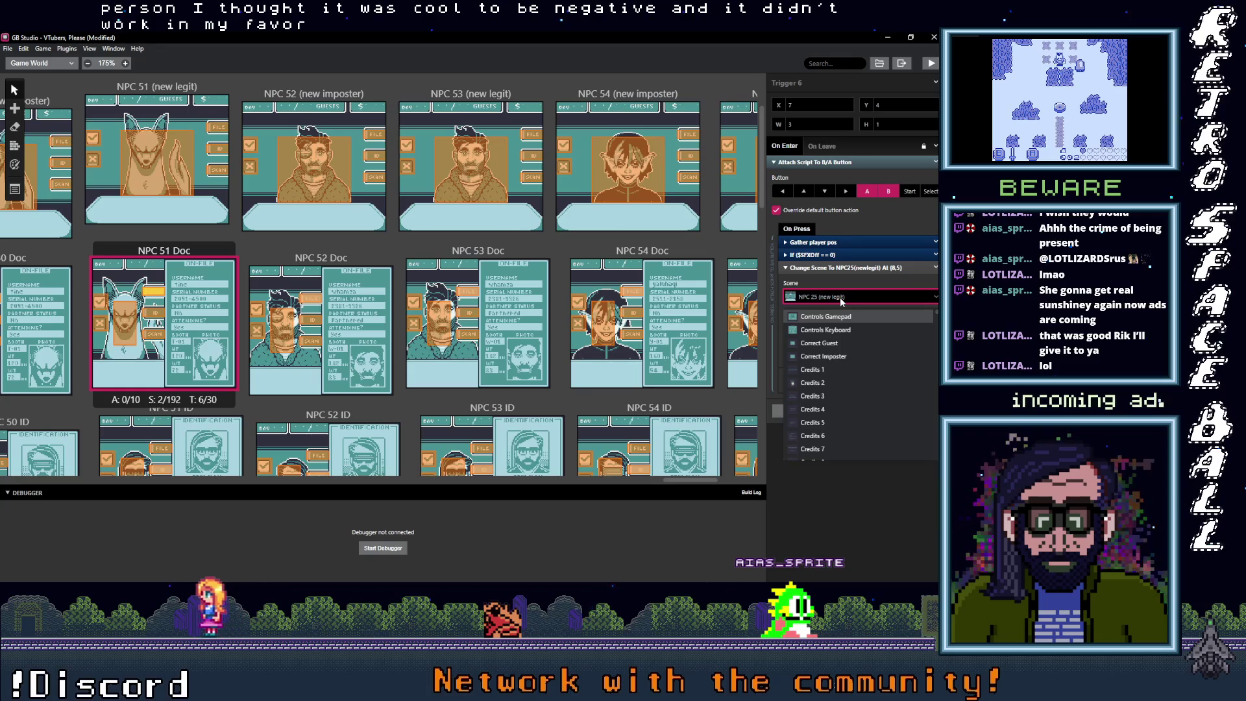
type("51 (")
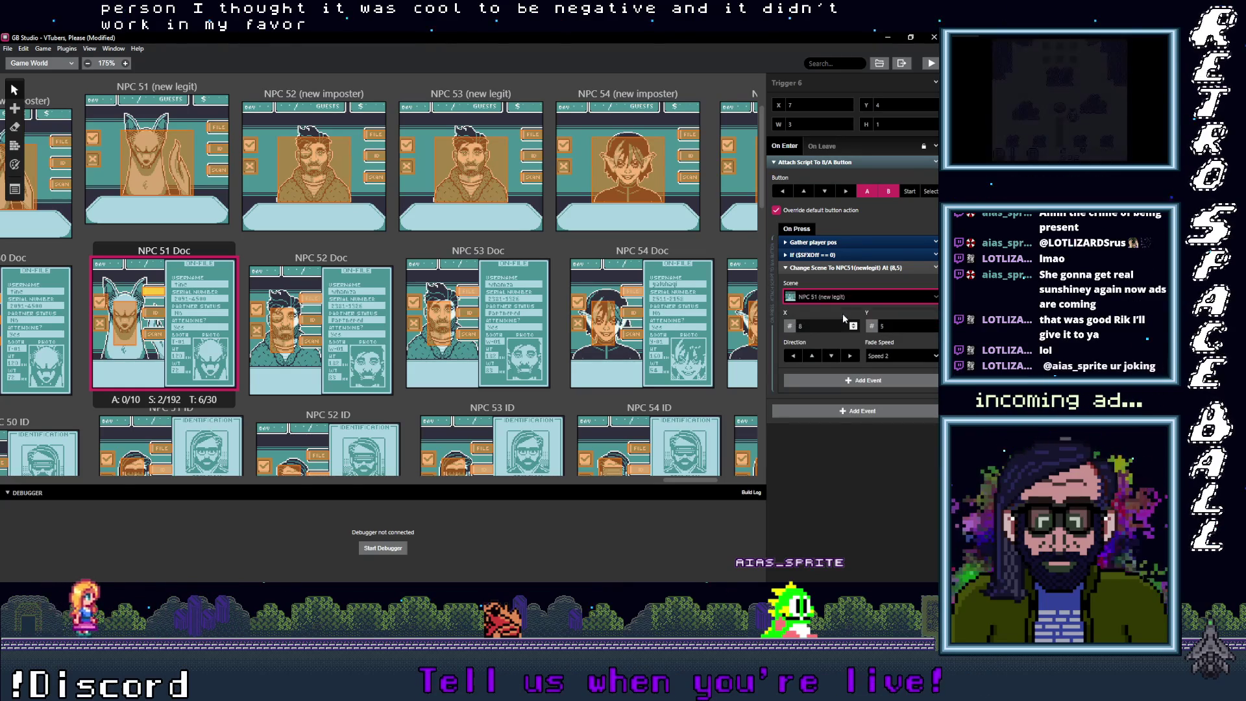
left_click(125, 323)
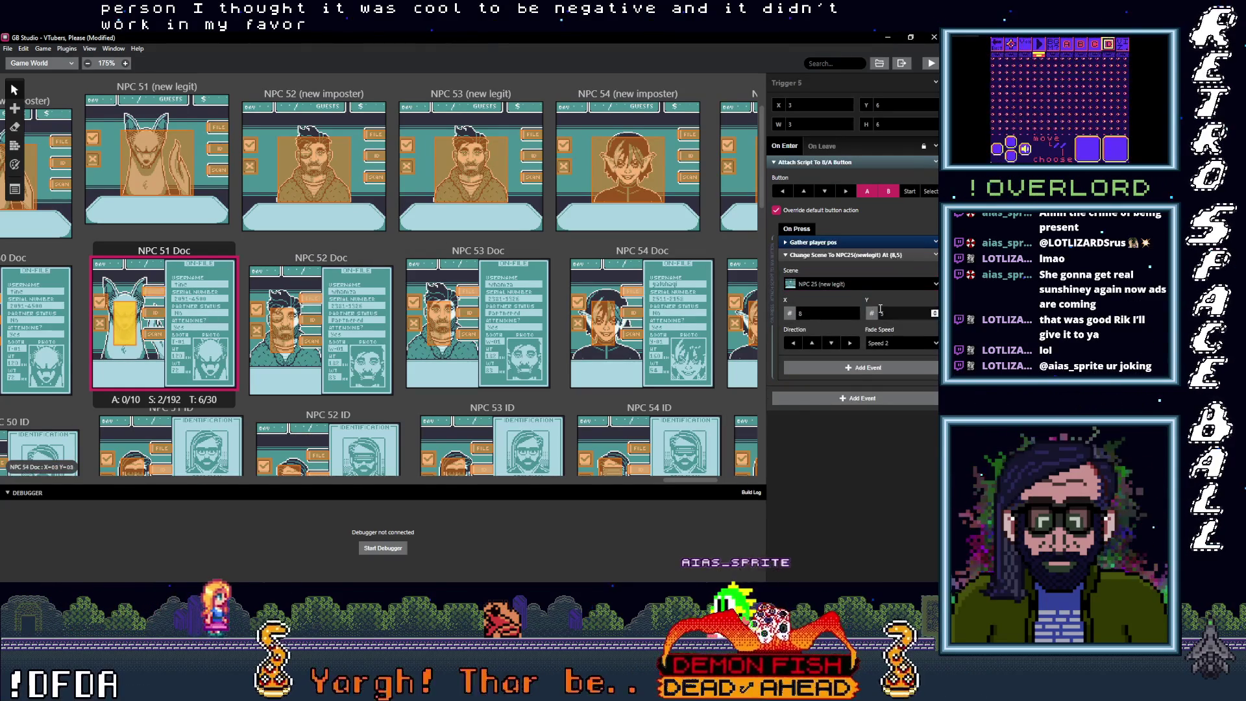
left_click(848, 286)
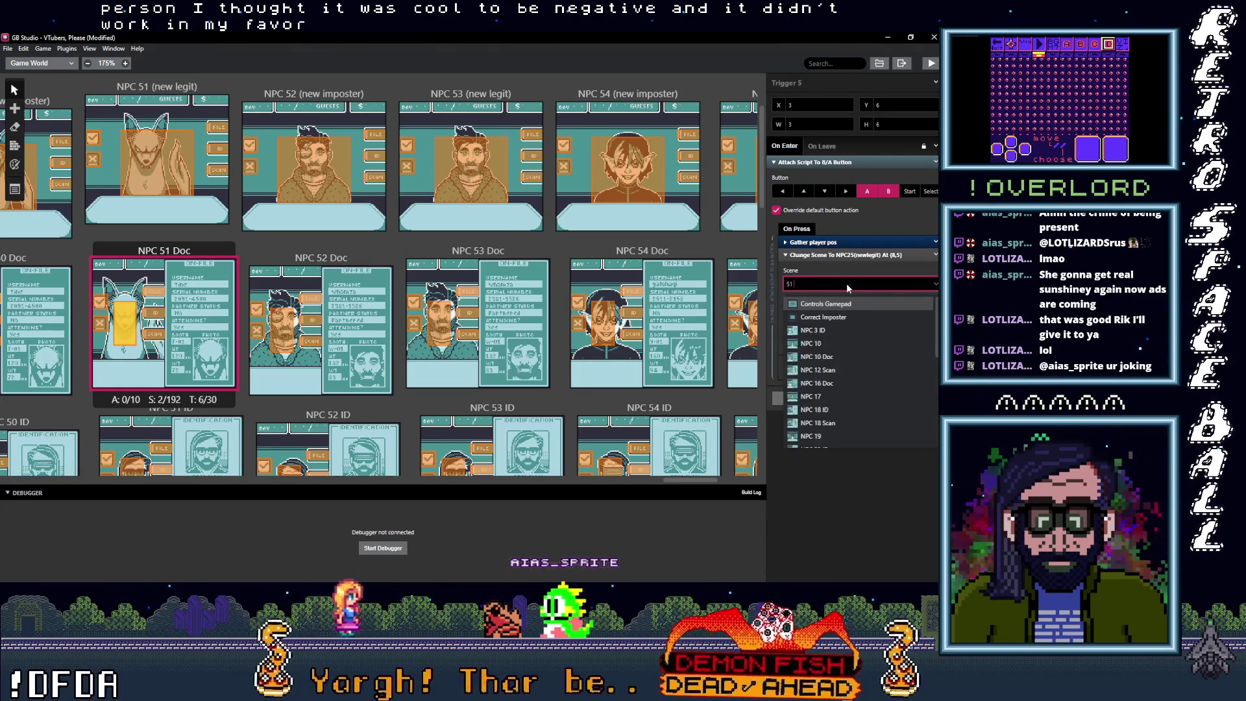
type("51 (")
key("Return")
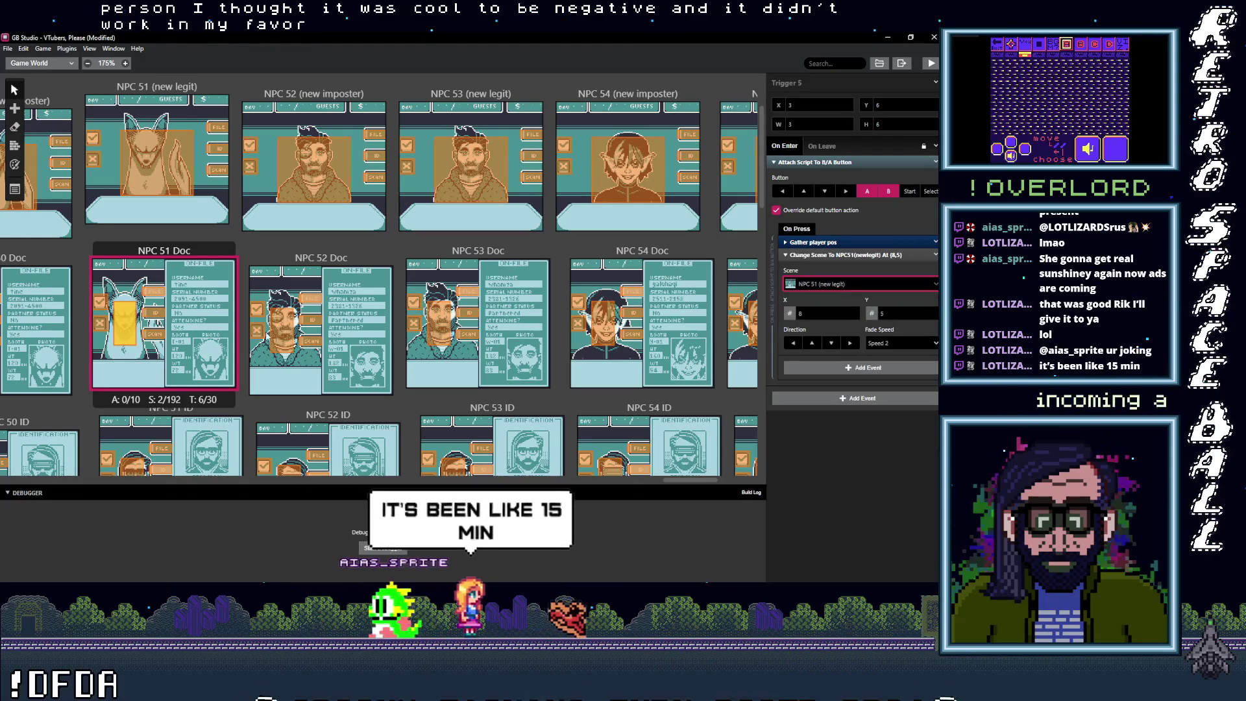
Step: Set NPC 51 Doc's ID trigger to NPC 51 ID and start the scan trigger toward NPC 51 Scan
left_click(154, 311)
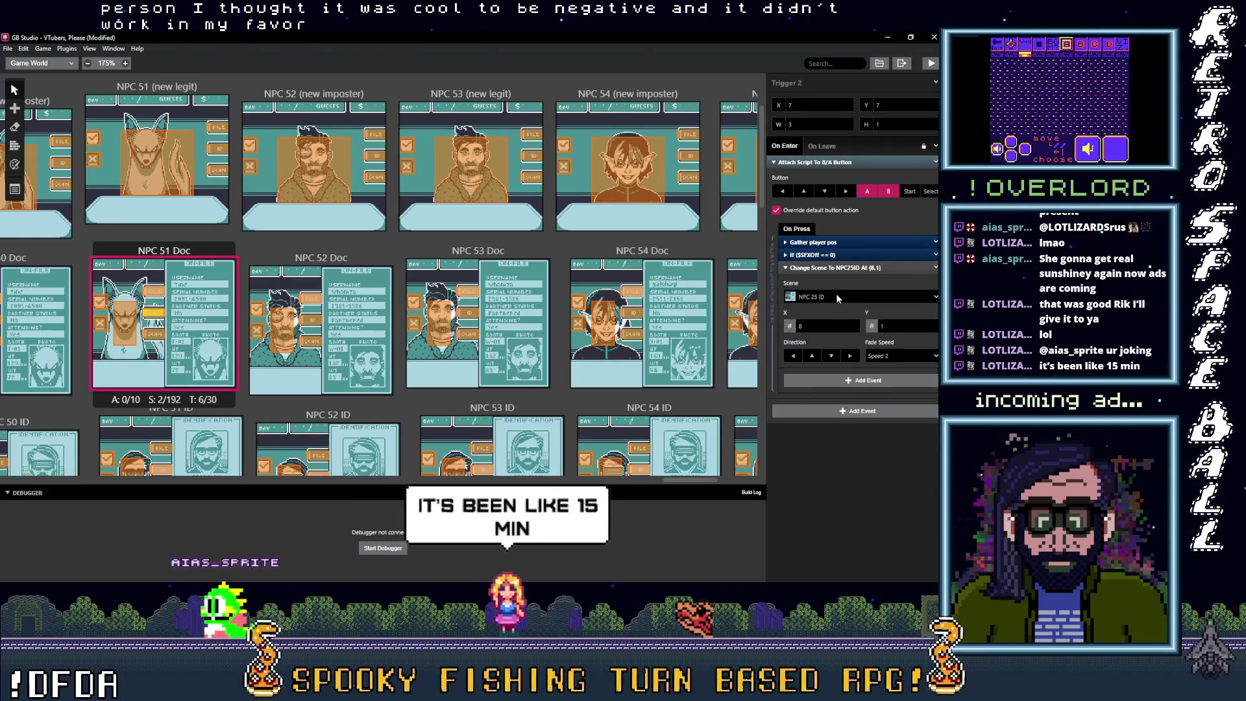
left_click(840, 296)
type("51")
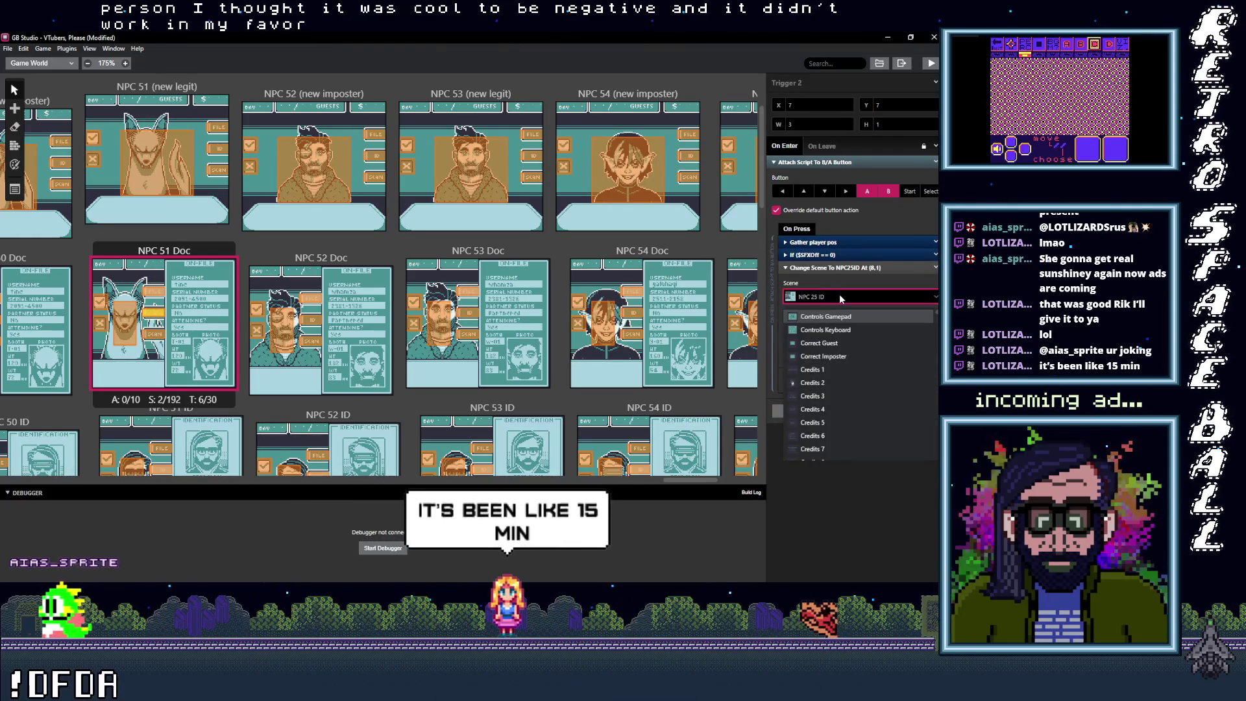
type(" ID")
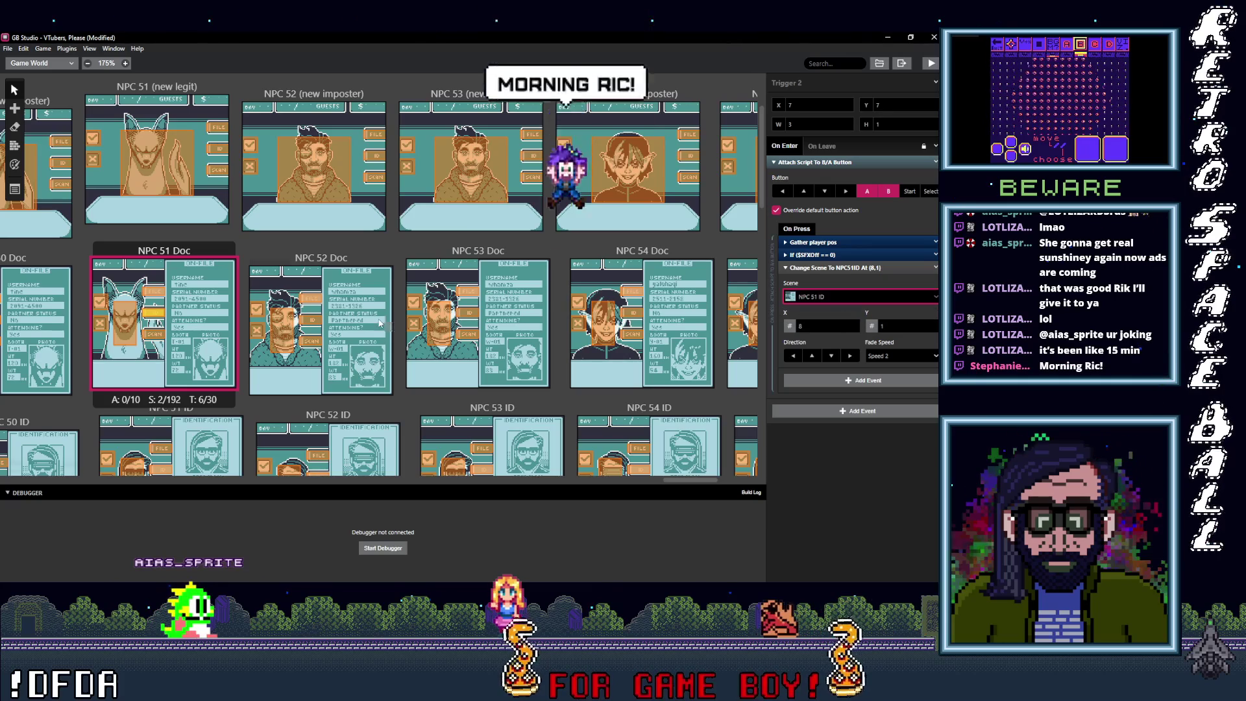
left_click(153, 334)
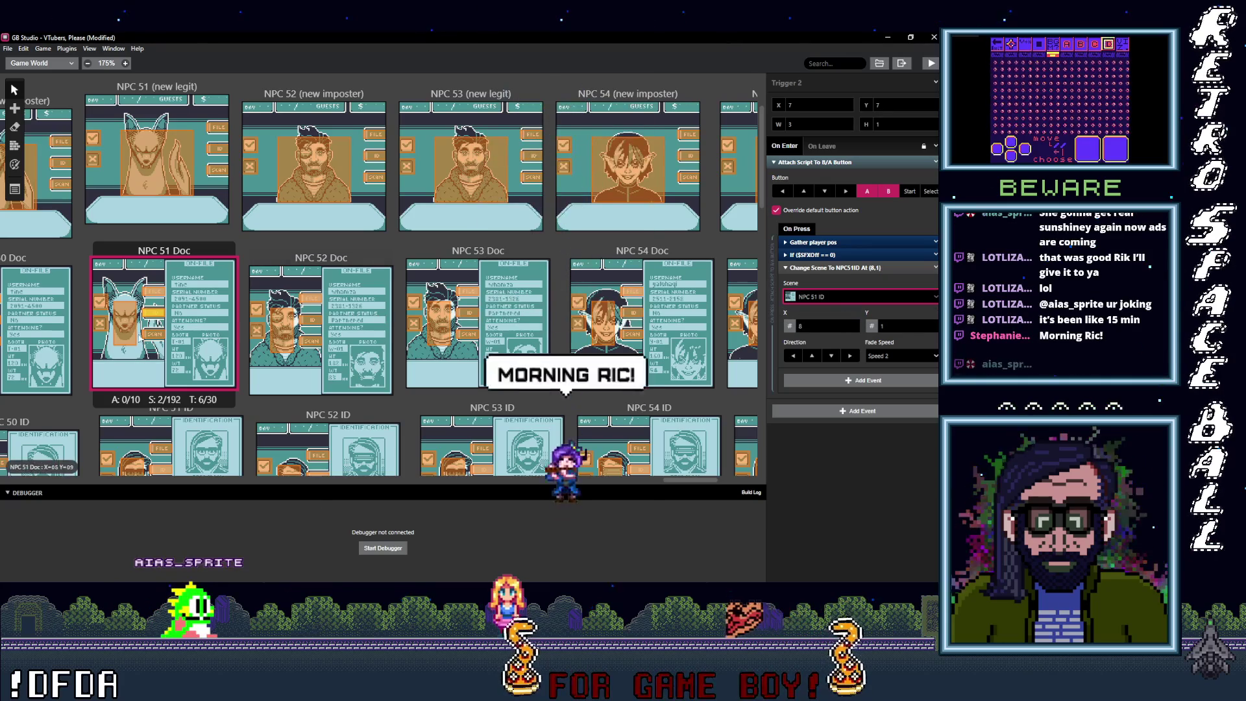
left_click(840, 296)
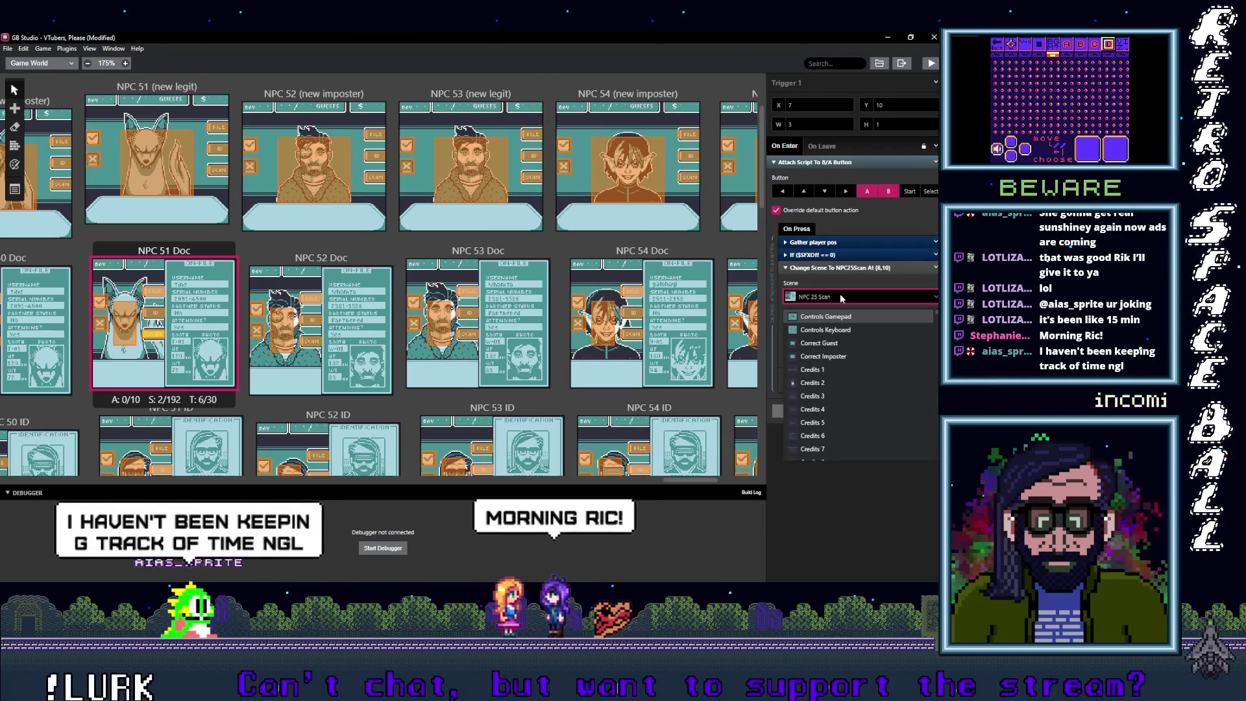
type("51 S")
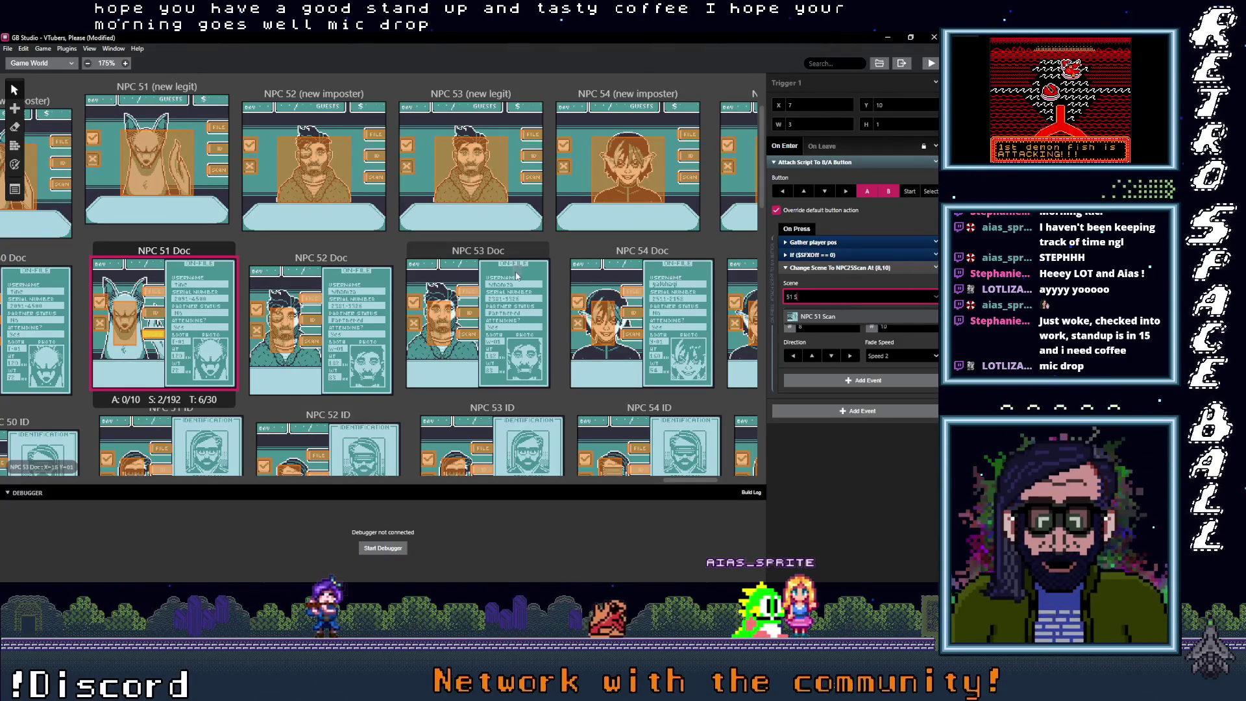
Step: Set NPC 51 Doc's scan trigger to NPC 51 Scan and check the other triggers' destinations
left_click(836, 317)
left_click(158, 318)
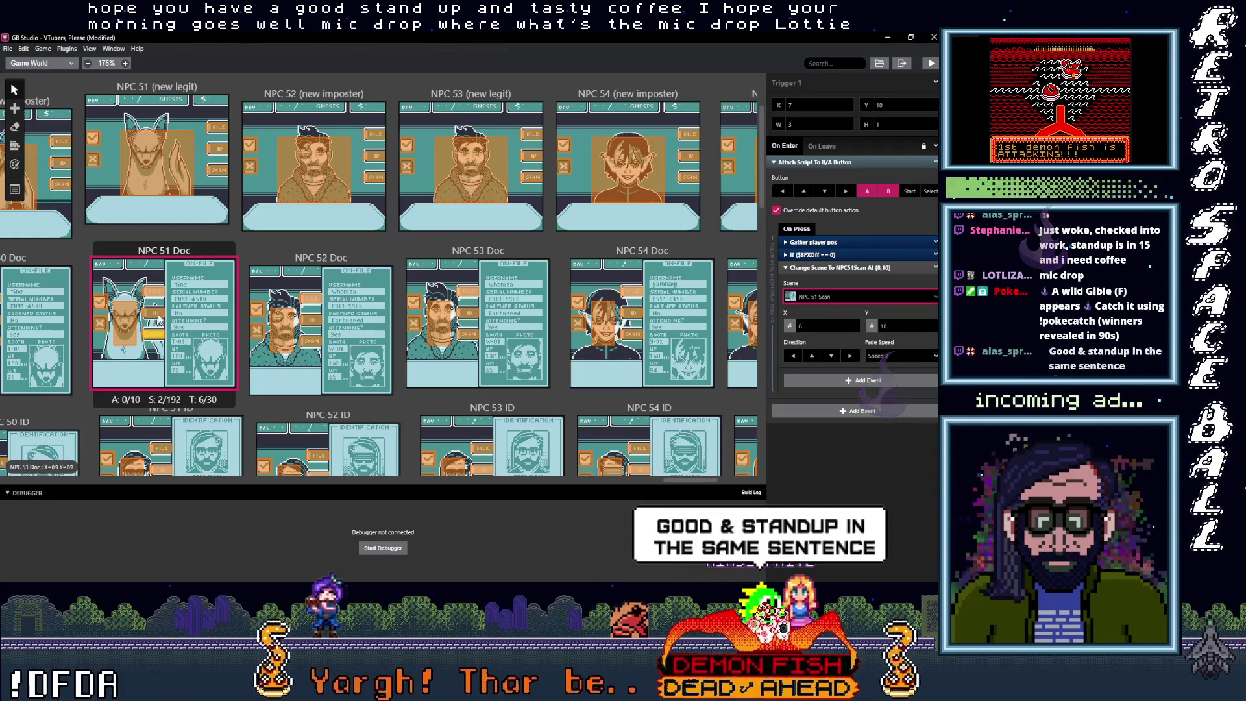
left_click(133, 307)
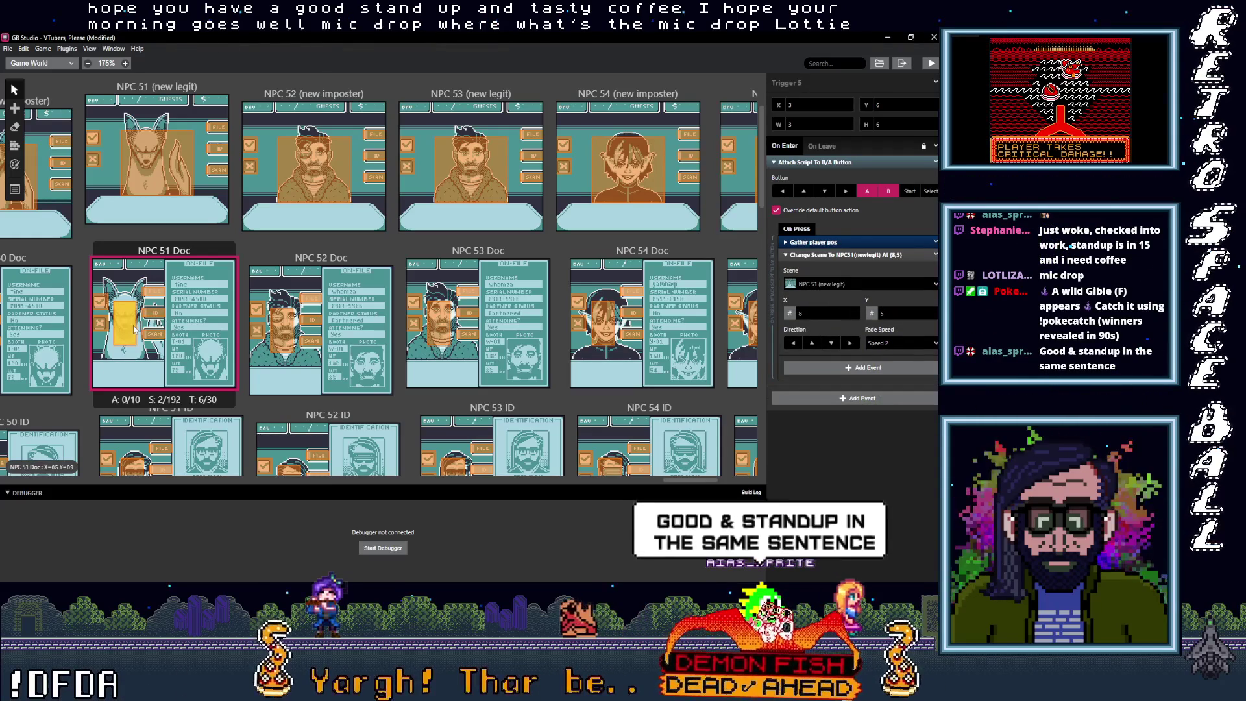
left_click(156, 292)
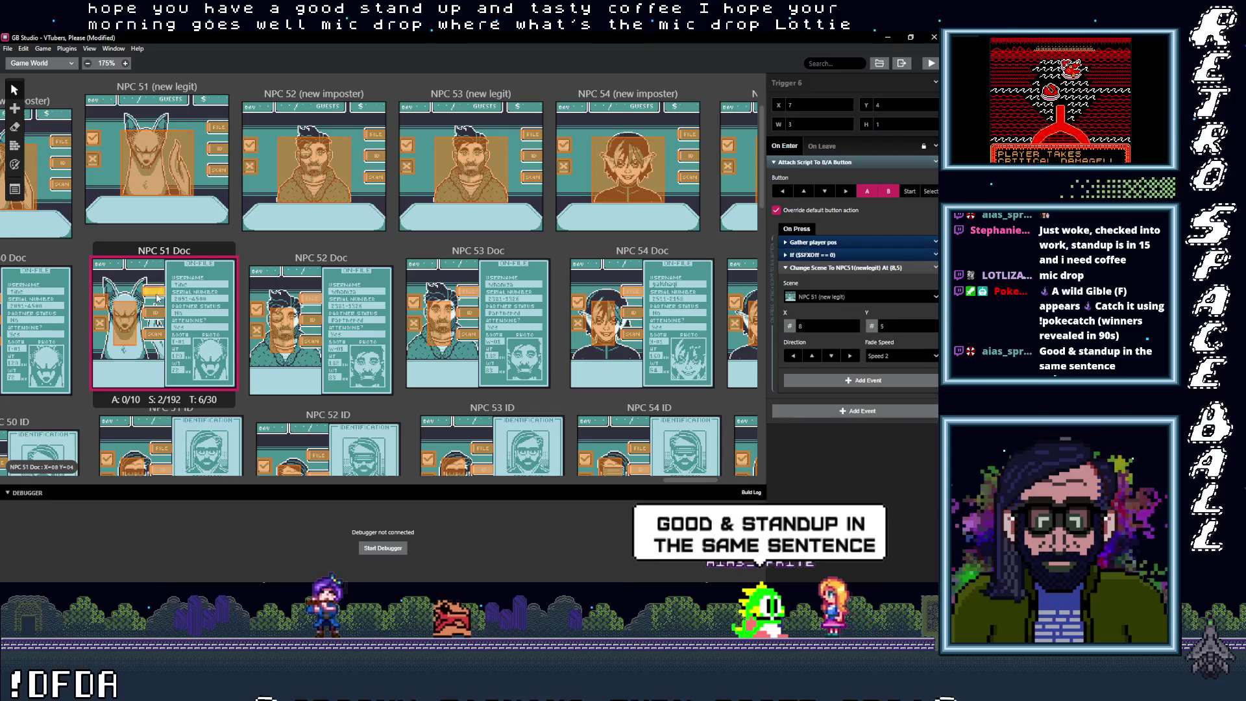
left_click(159, 316)
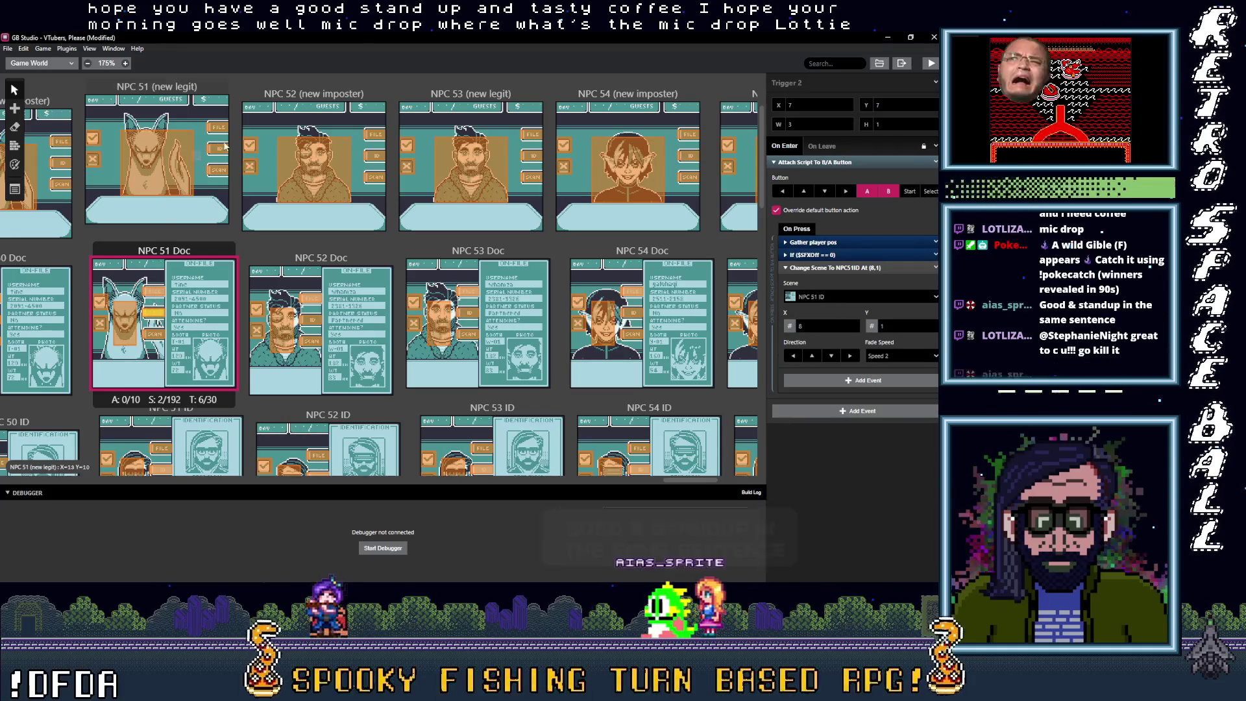
Step: Point NPC 52 (new imposter)'s FILE trigger to NPC 52 Doc and its ID trigger to NPC 52 ID
left_click(375, 135)
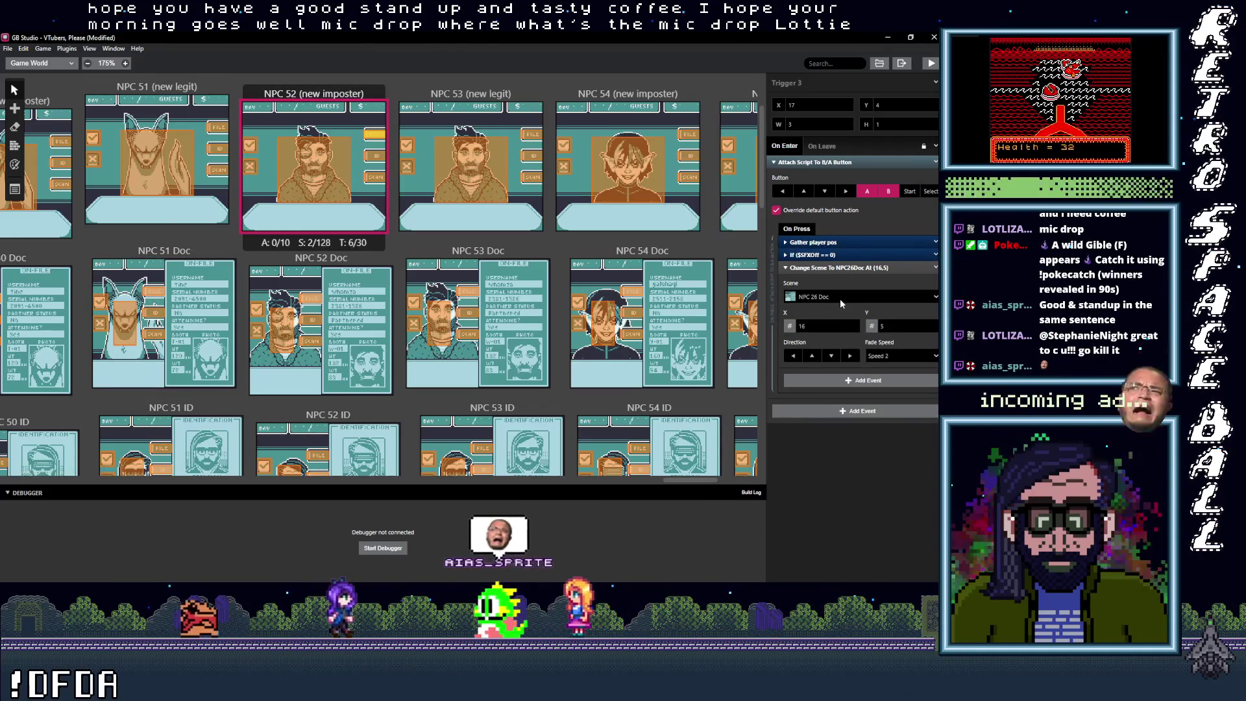
left_click(840, 298)
type("52")
key("Return")
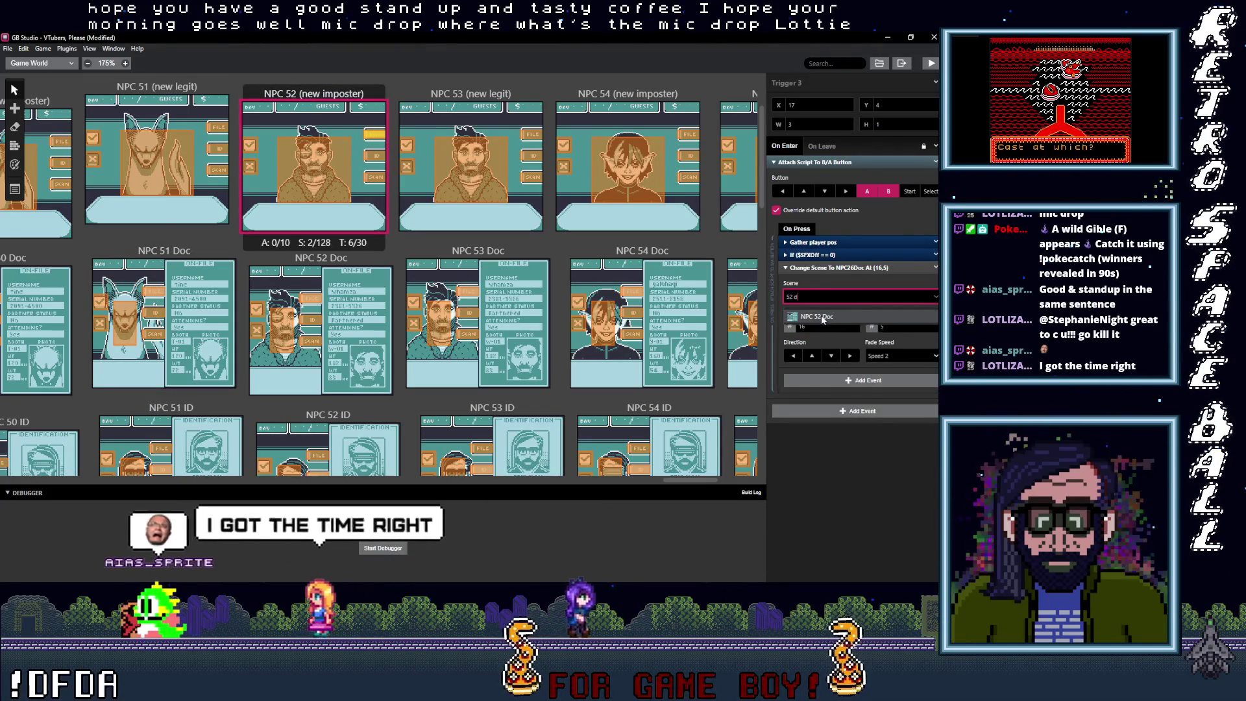
left_click(374, 156)
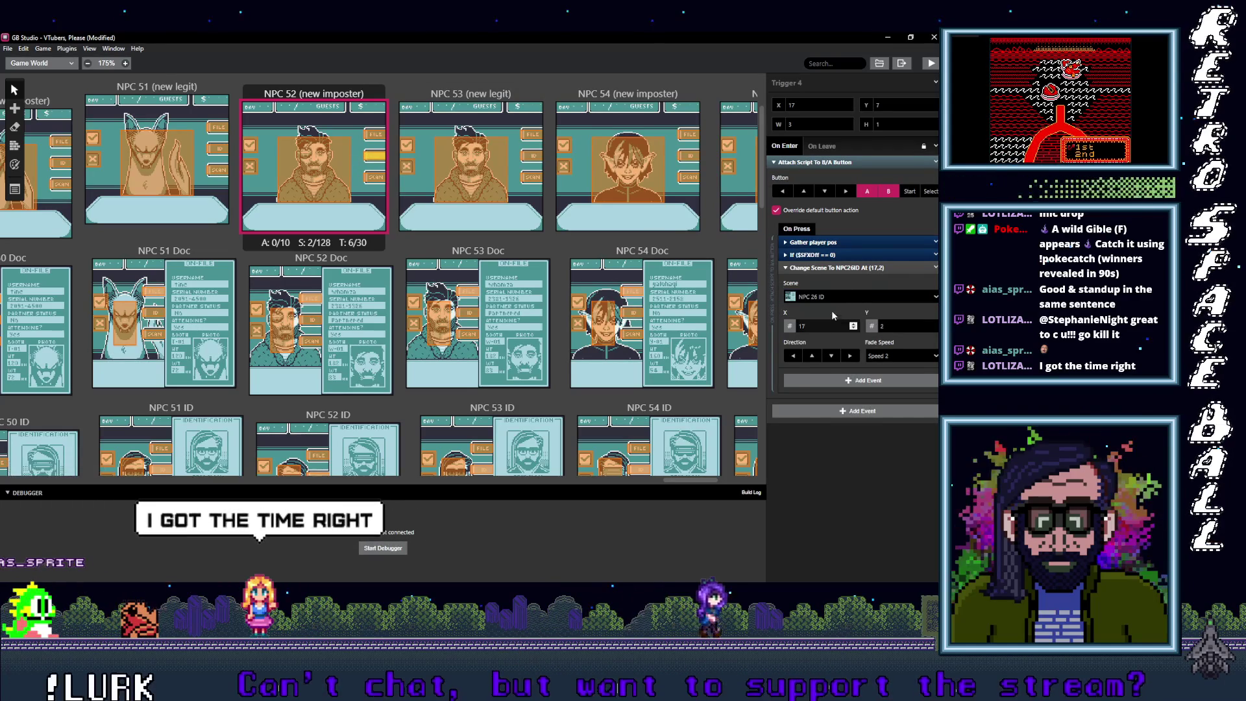
left_click(832, 297)
type("52")
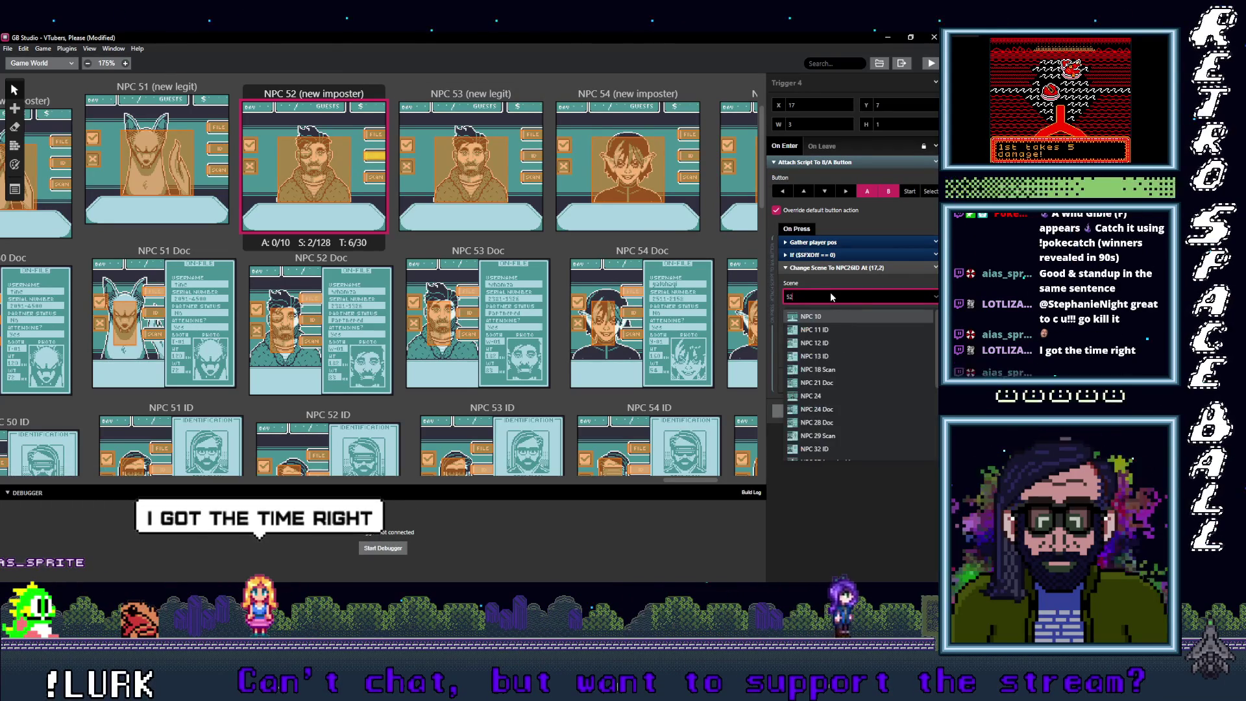
key("Return")
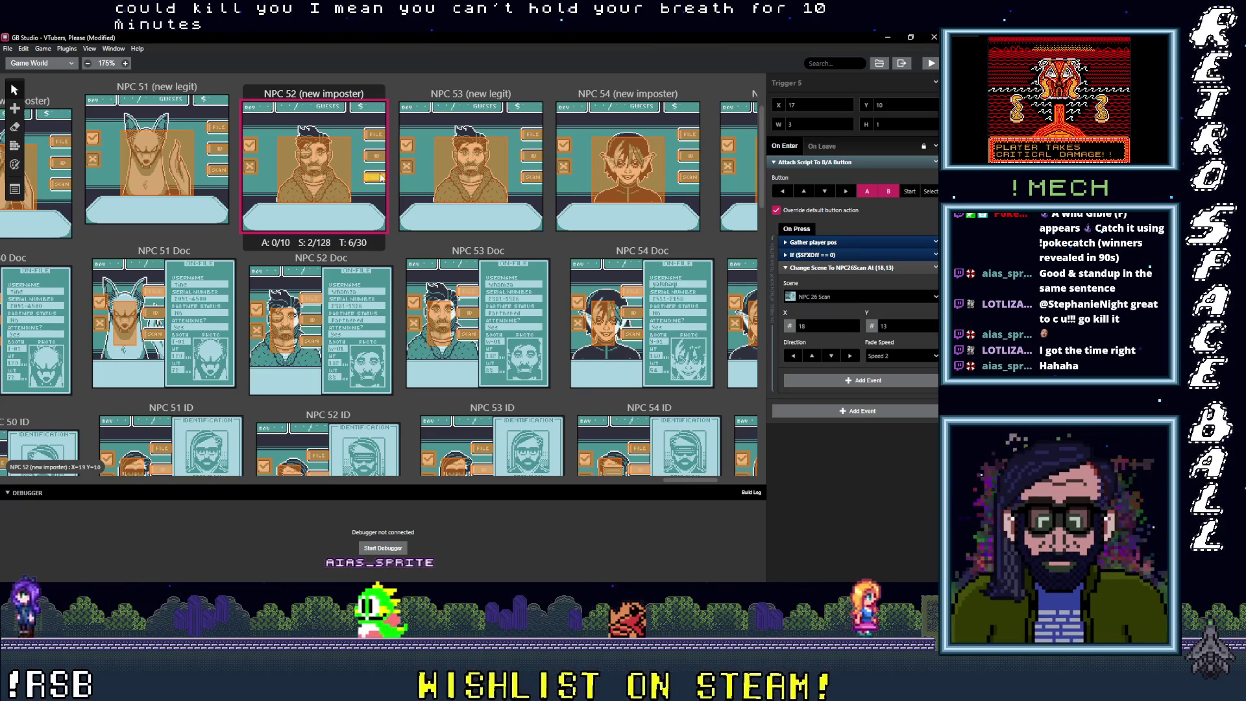
Step: Set the scan trigger's destination to NPC 52 Scan
left_click(843, 296)
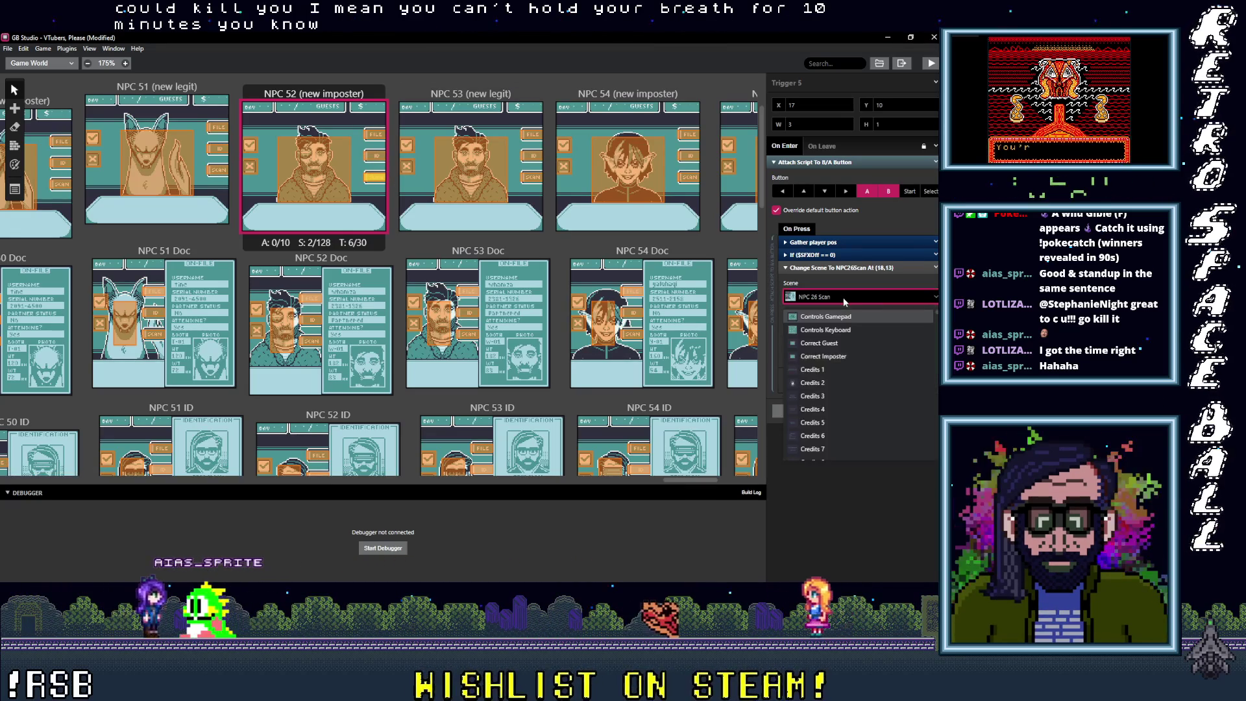
type("52")
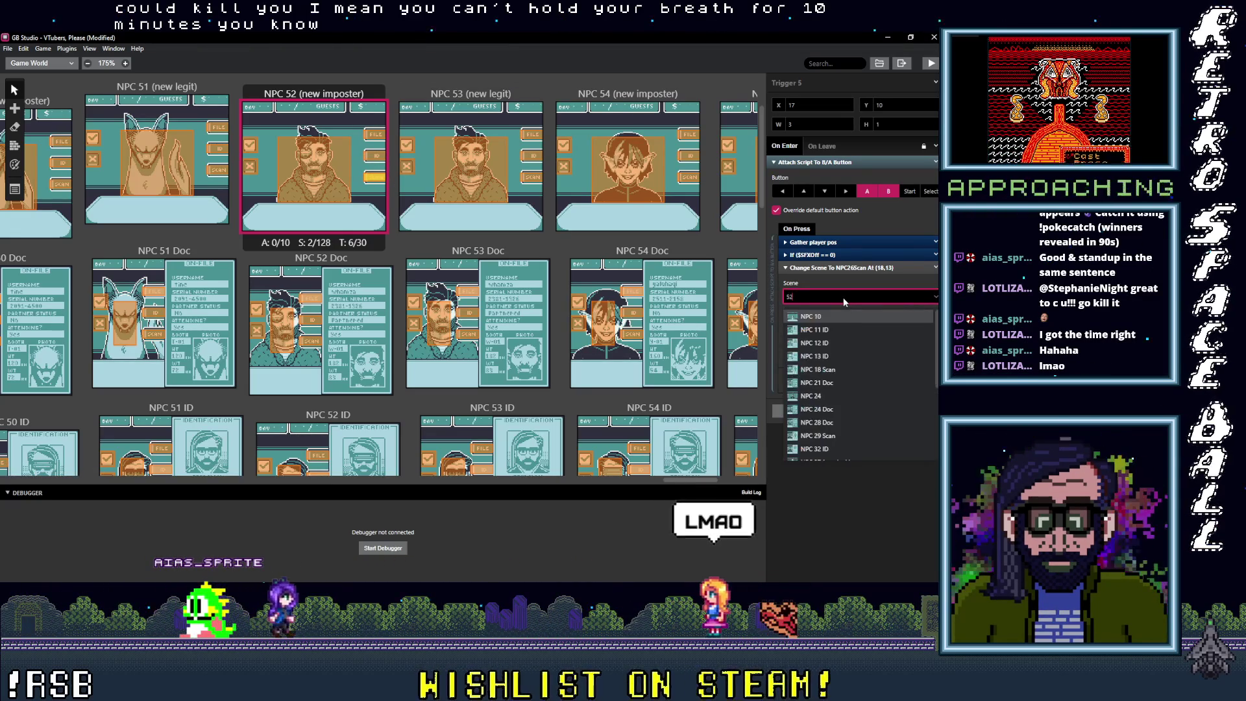
type(" s")
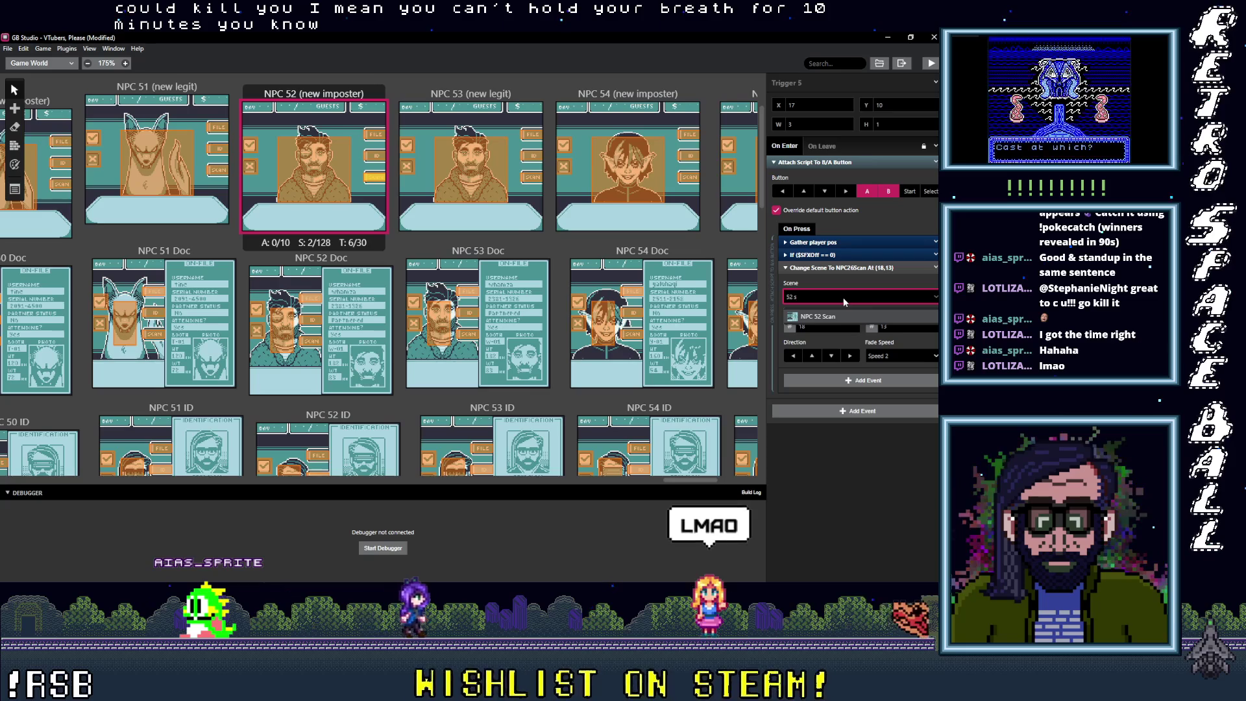
left_click(826, 318)
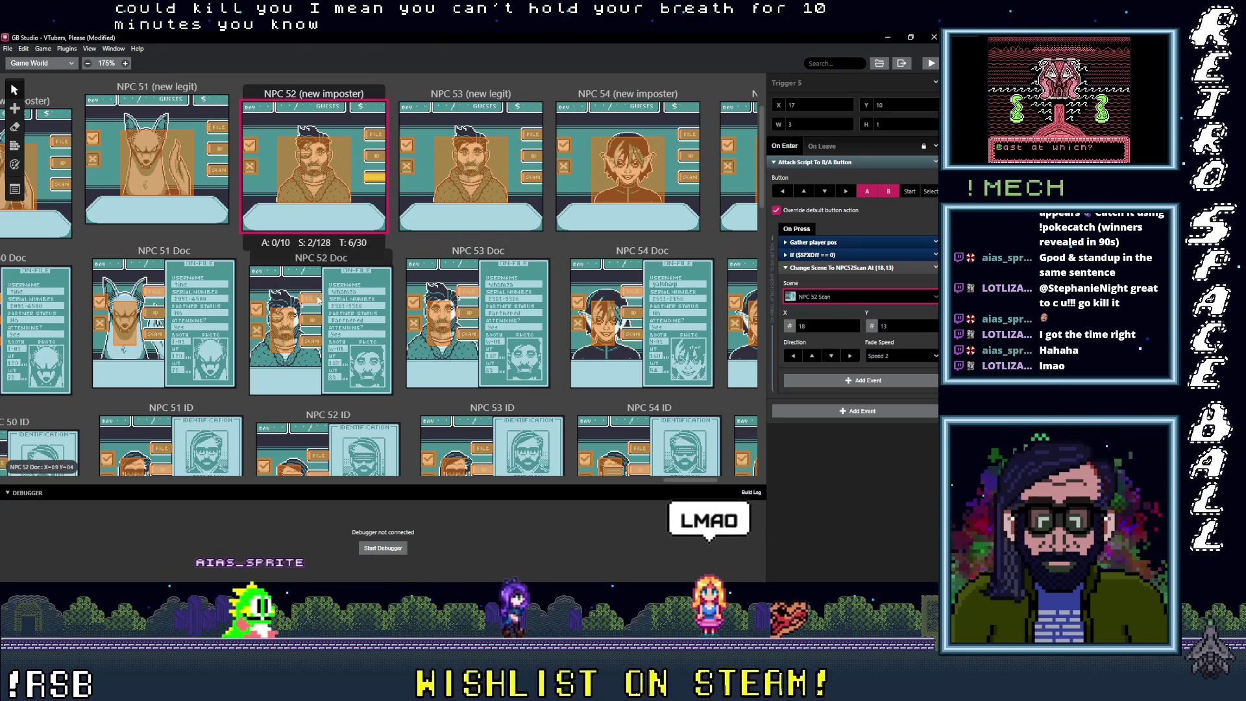
left_click(320, 299)
Step: Set both NPC 52 Doc return triggers to NPC 52 (new imposter)
left_click(848, 296)
type("s")
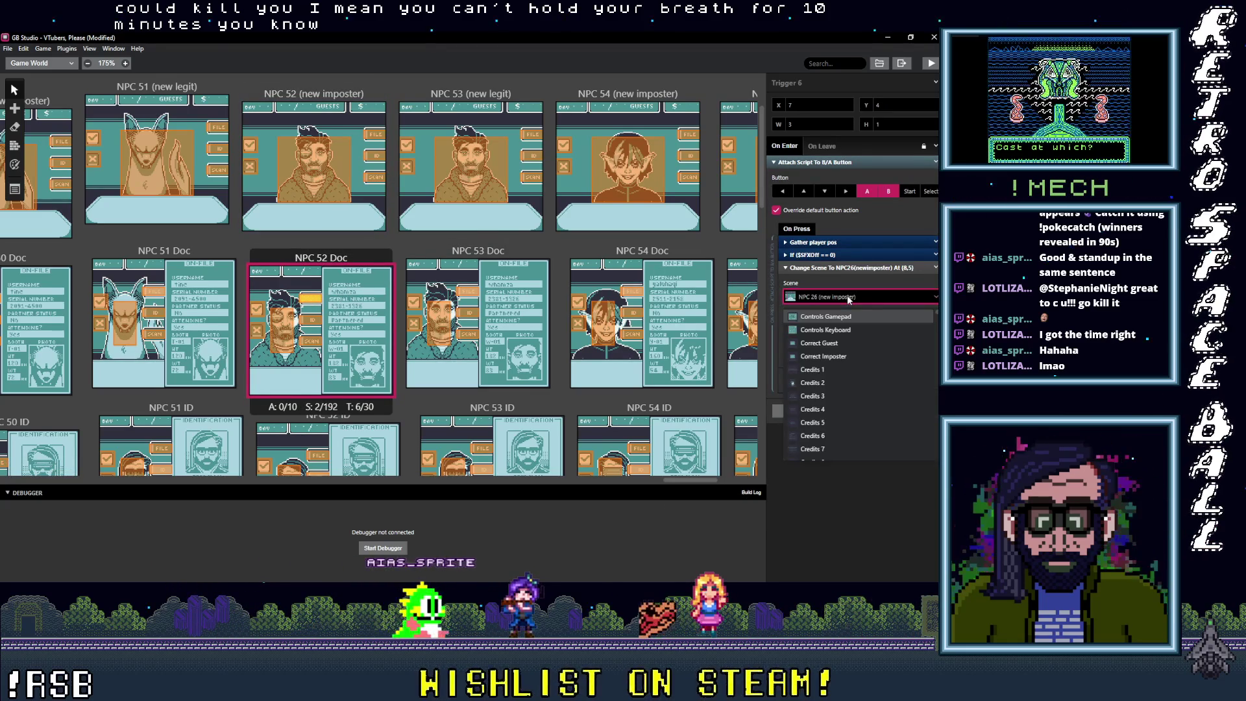
type("2")
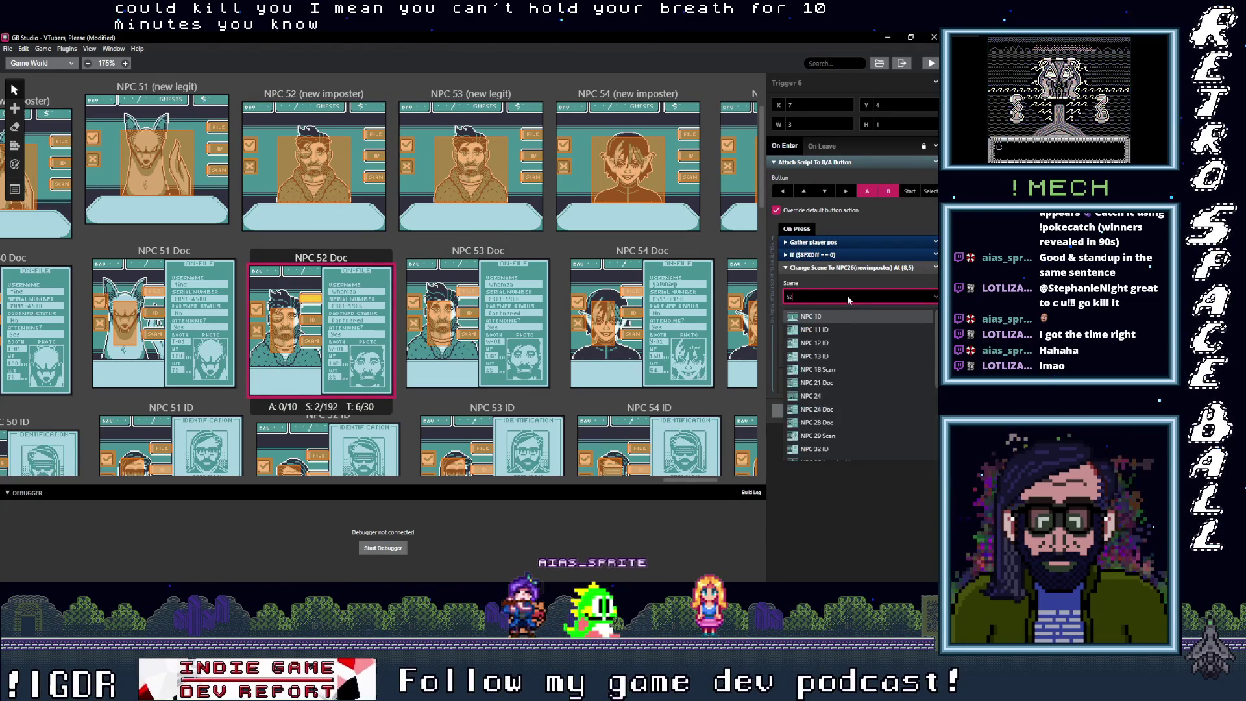
type(" (")
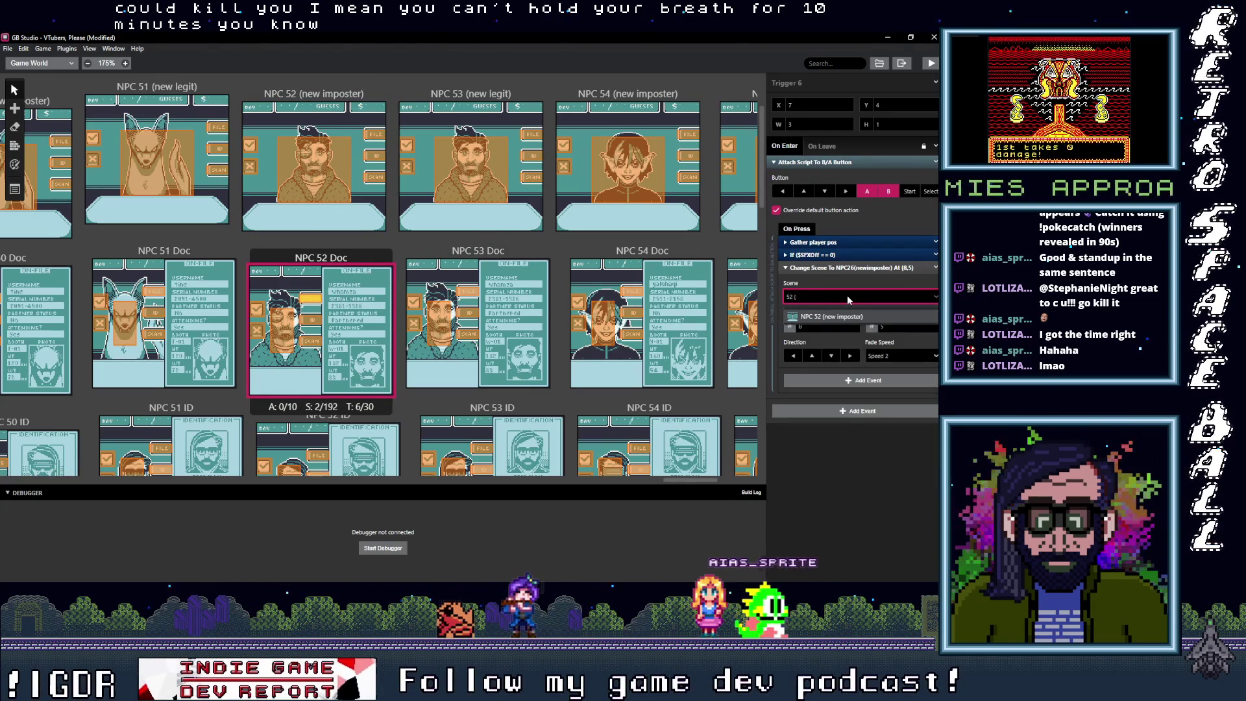
left_click(827, 316)
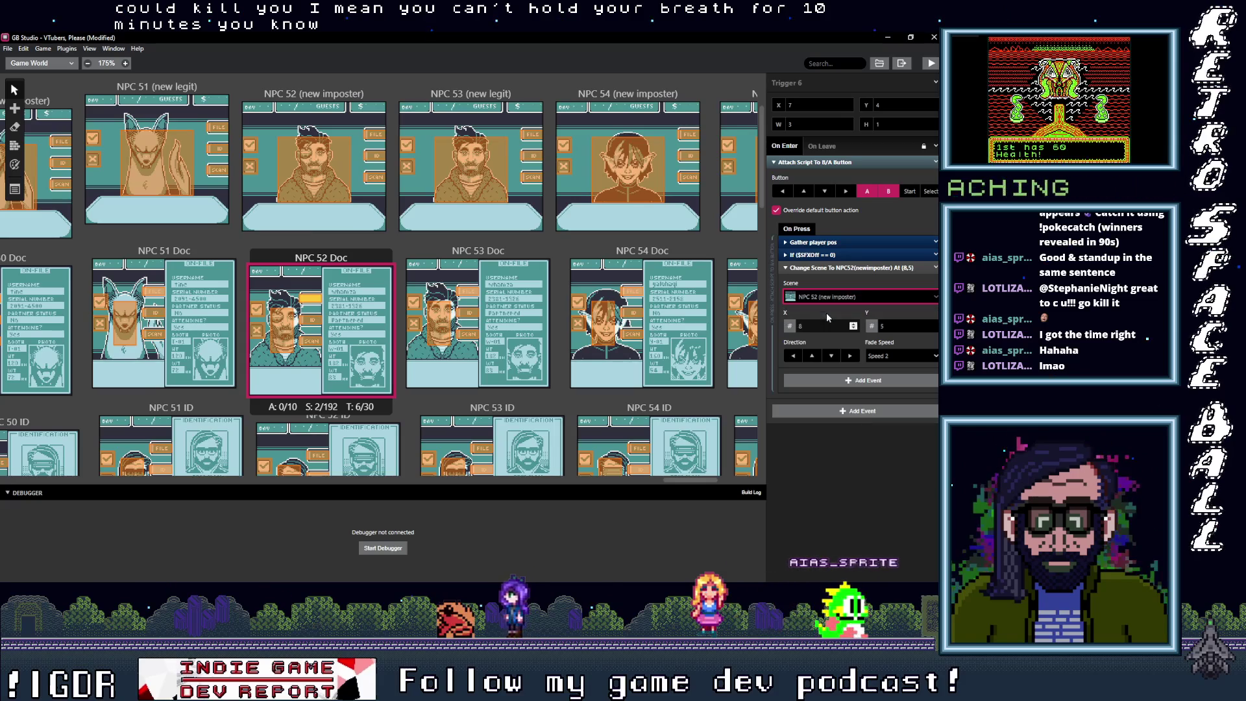
left_click(288, 335)
left_click(857, 298)
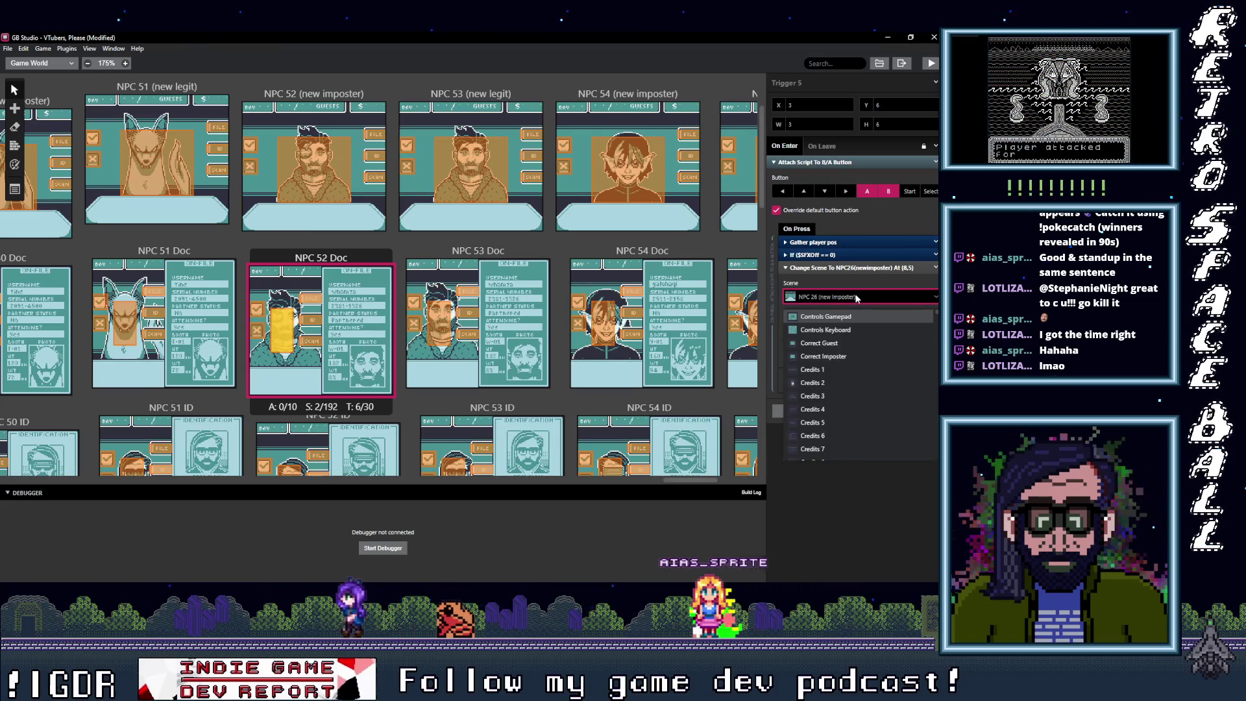
type("np52 (")
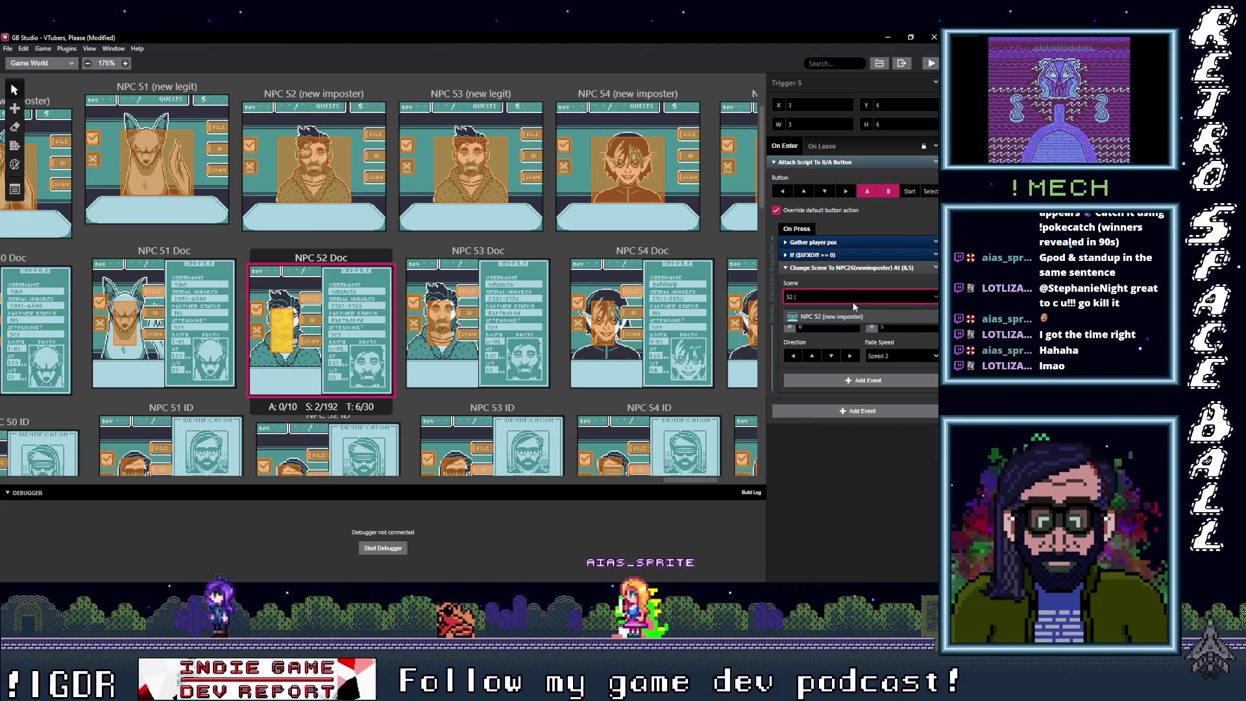
key("Return")
Step: Set NPC 52 Doc's ID trigger to NPC 52 ID and its scan trigger to NPC 52 Scan
left_click(313, 321)
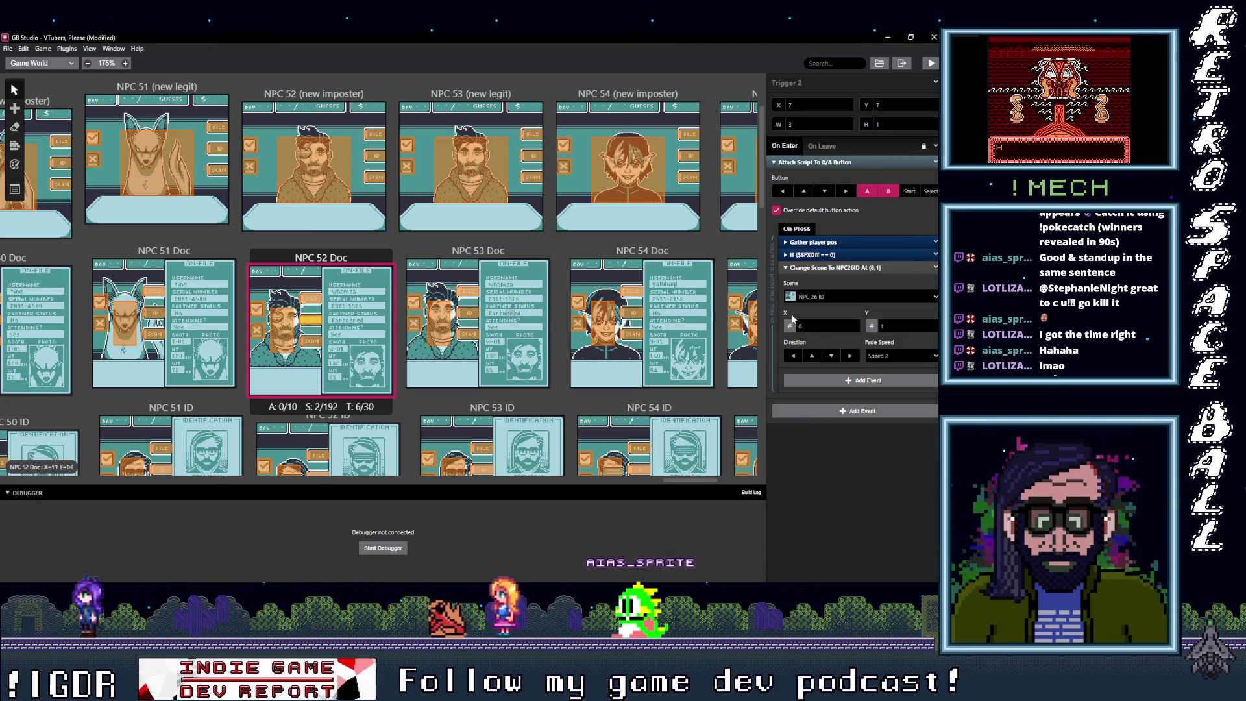
left_click(839, 297)
type("52 I")
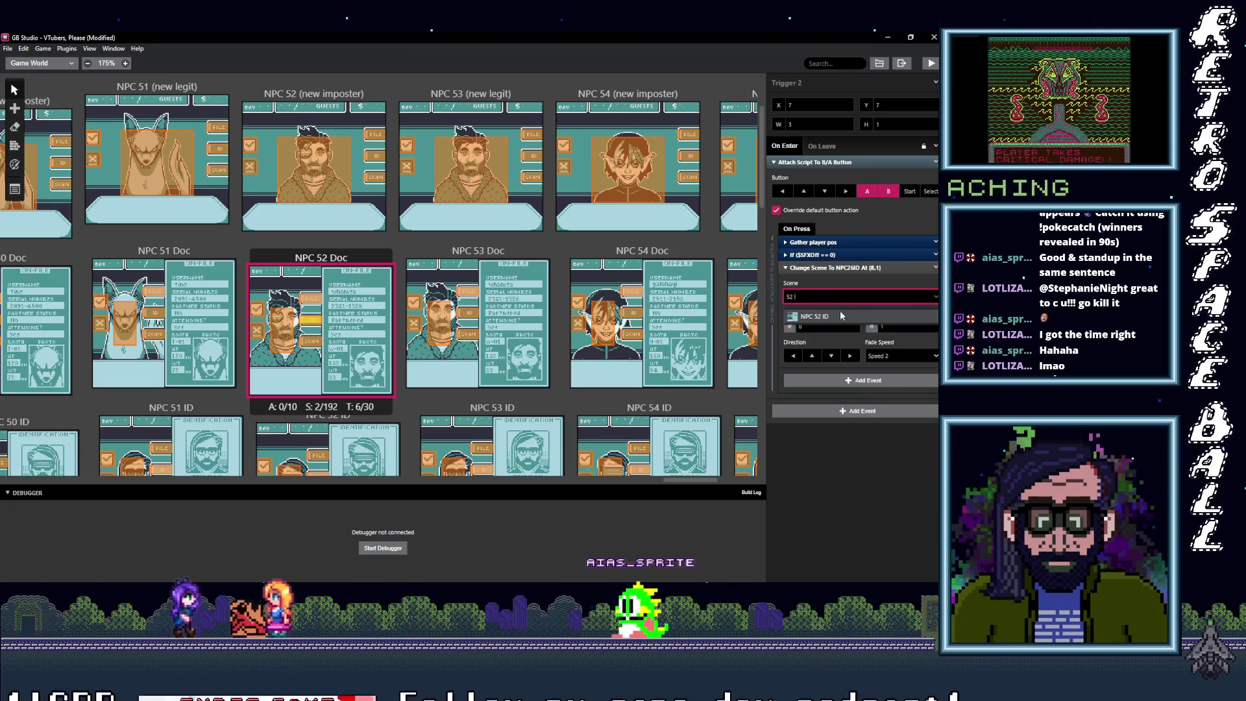
left_click(840, 315)
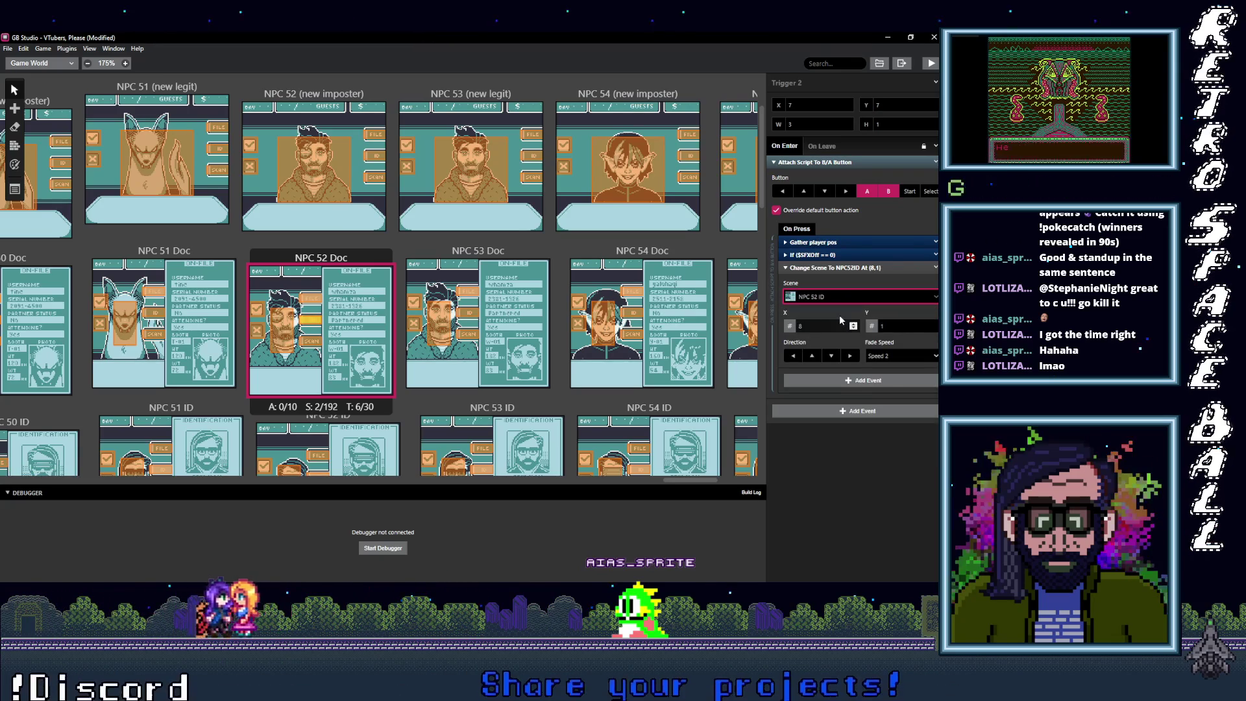
left_click(860, 296)
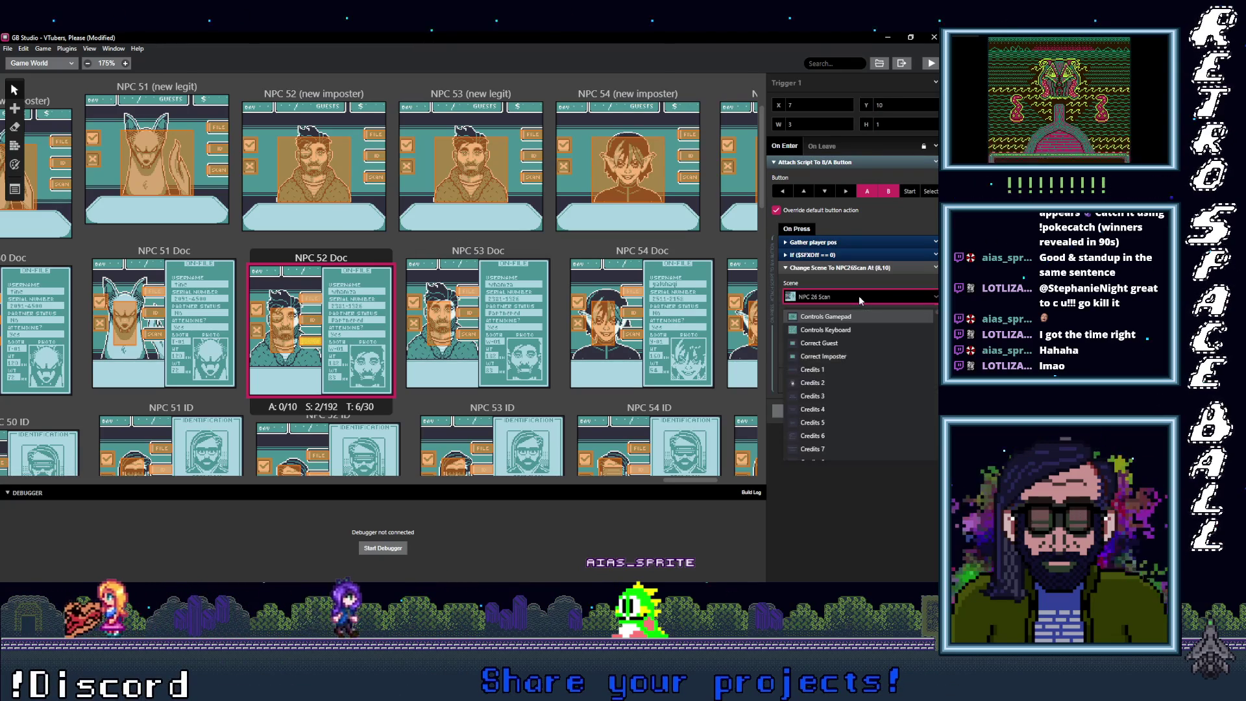
type("52 S")
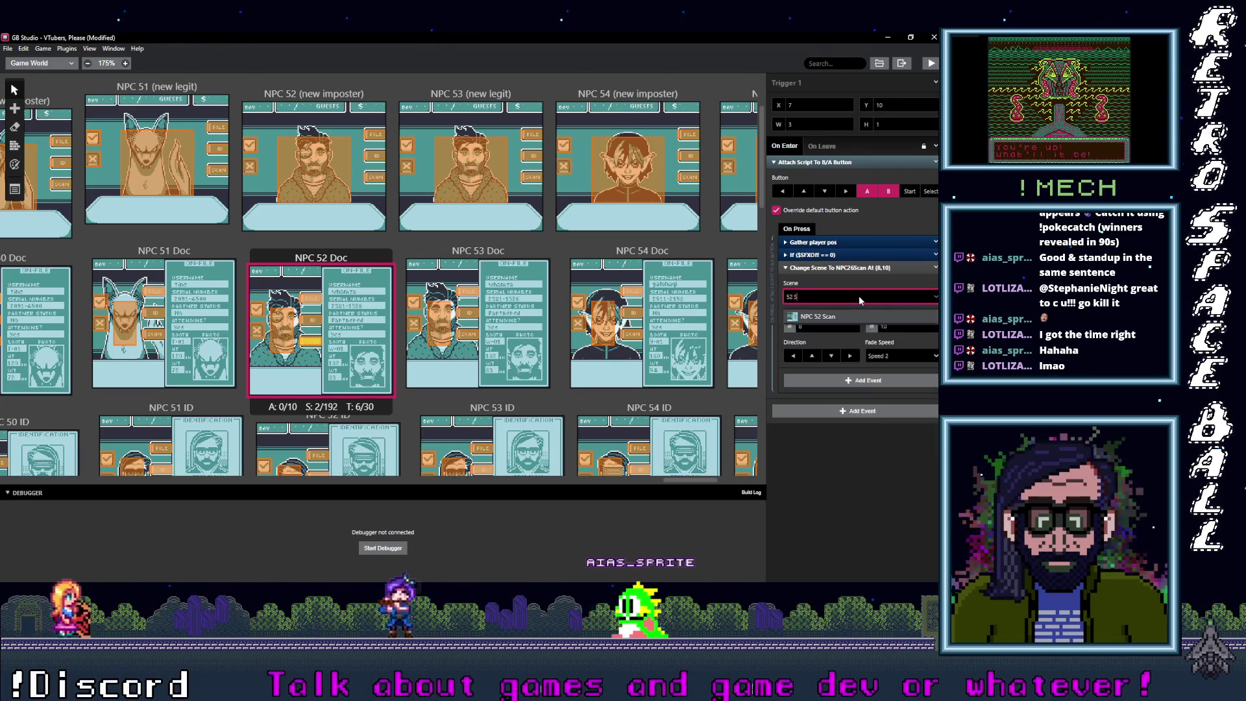
key("Return")
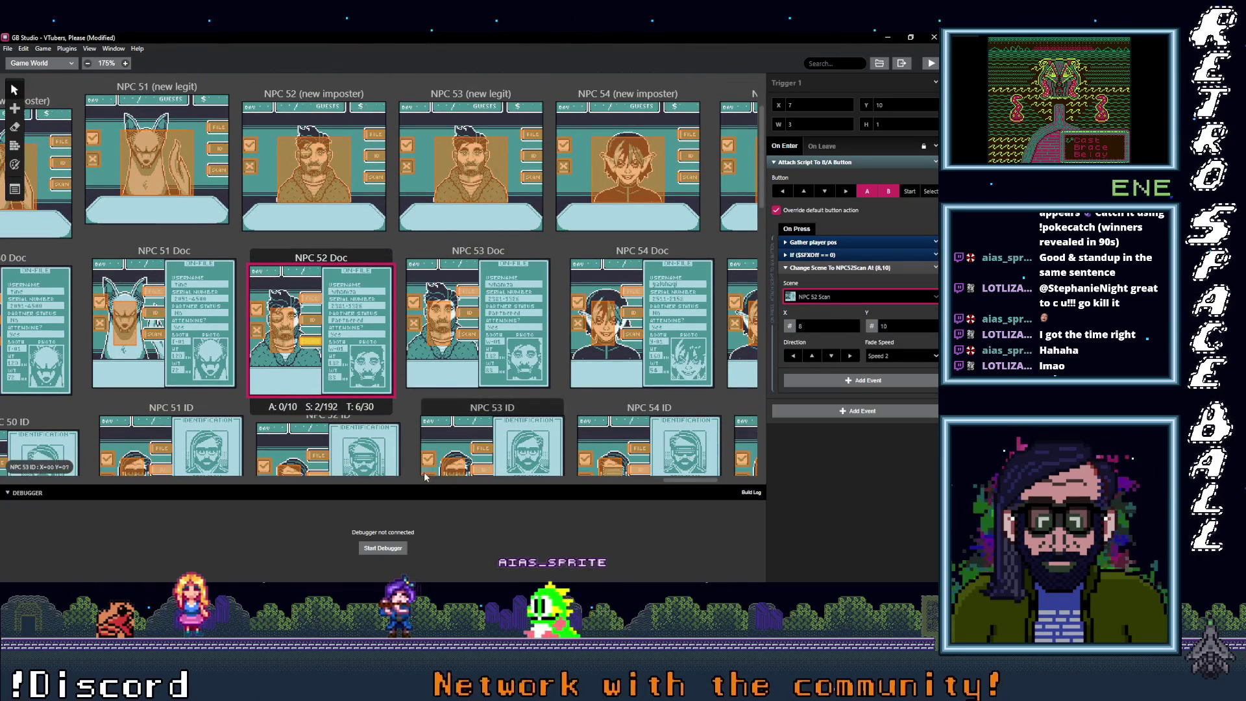
Step: Scroll to NPC 53 and point its FILE trigger to NPC 53 Doc
left_click_drag(696, 480, 724, 484)
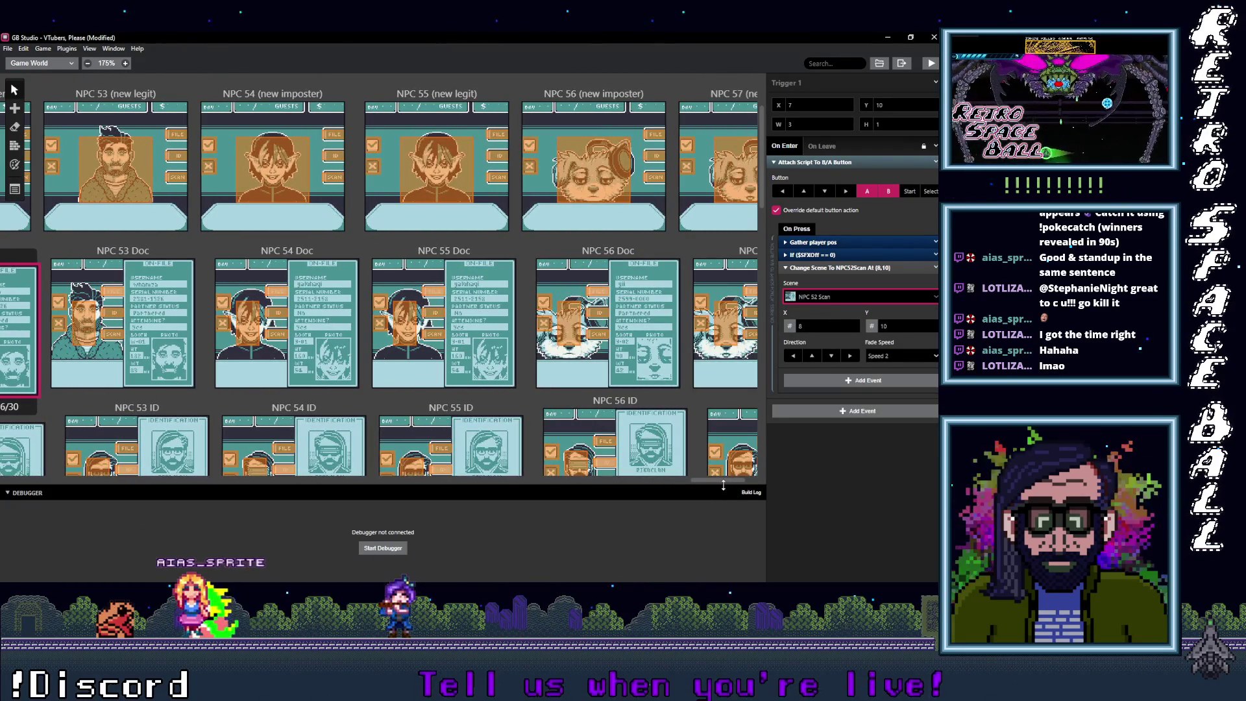
left_click(180, 136)
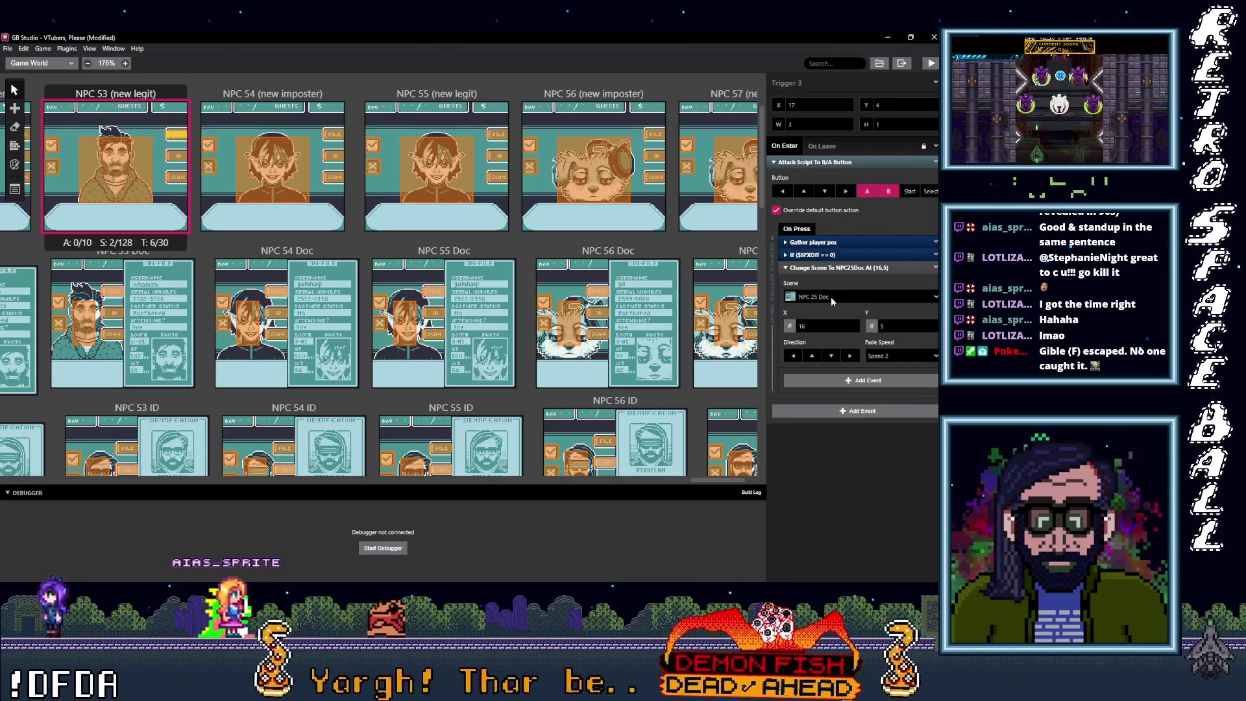
left_click(831, 297)
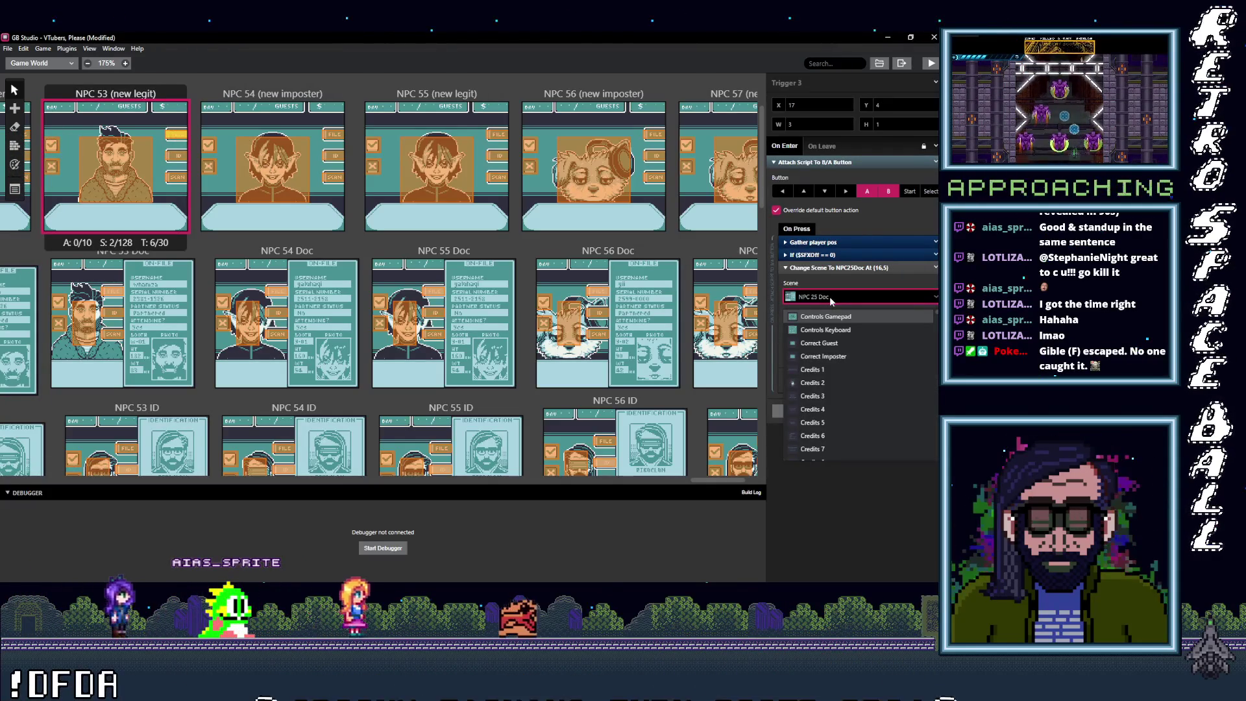
type("53")
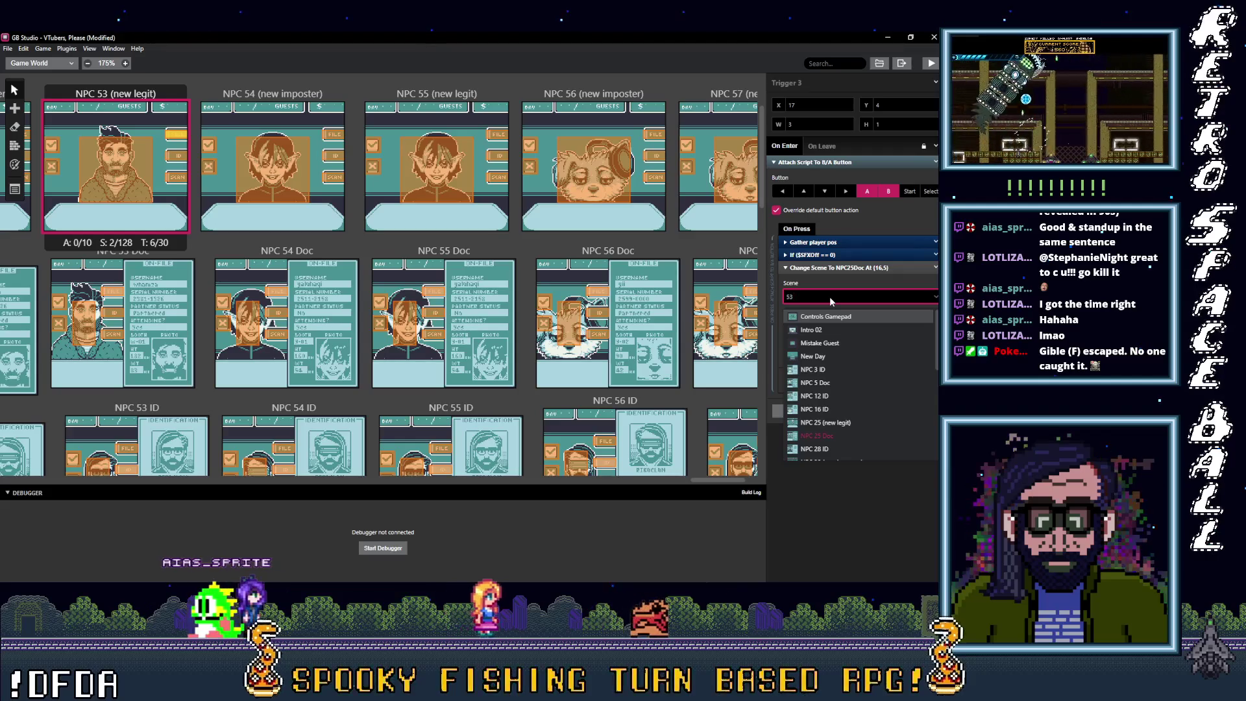
type(" D")
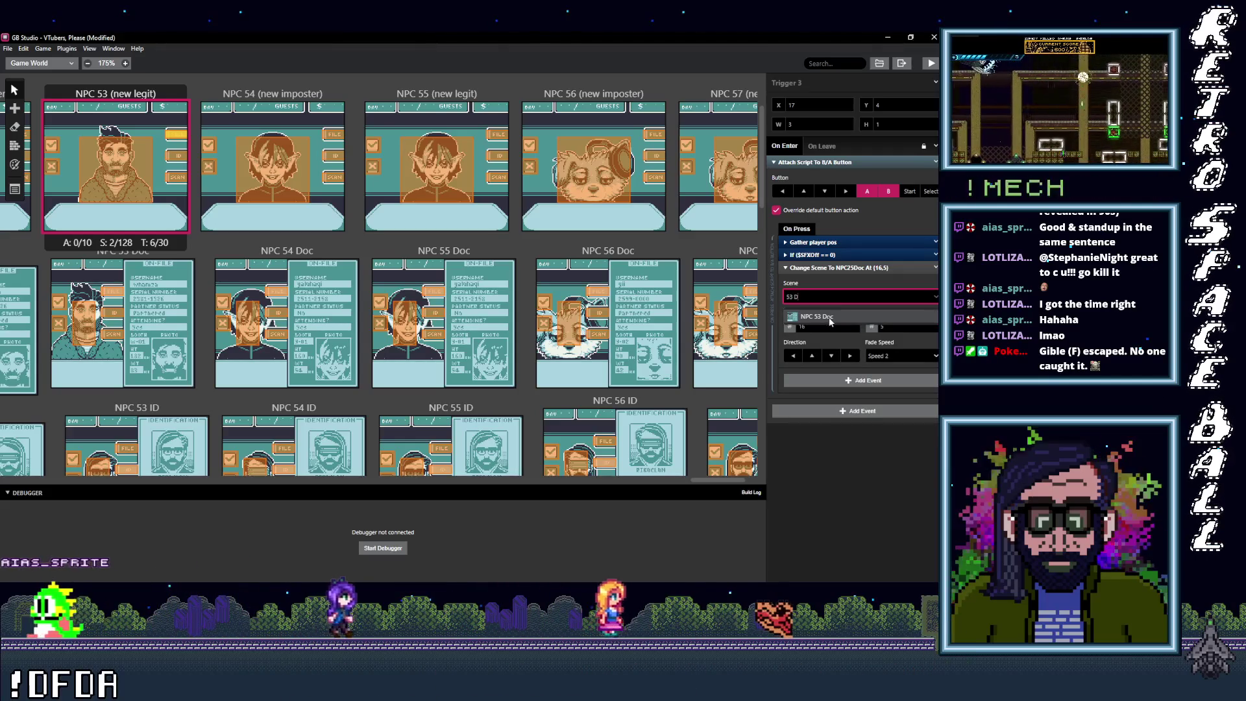
key("Return")
Step: Set the ID trigger to NPC 53 ID and start the scan trigger toward NPC 53 Scan
left_click(179, 160)
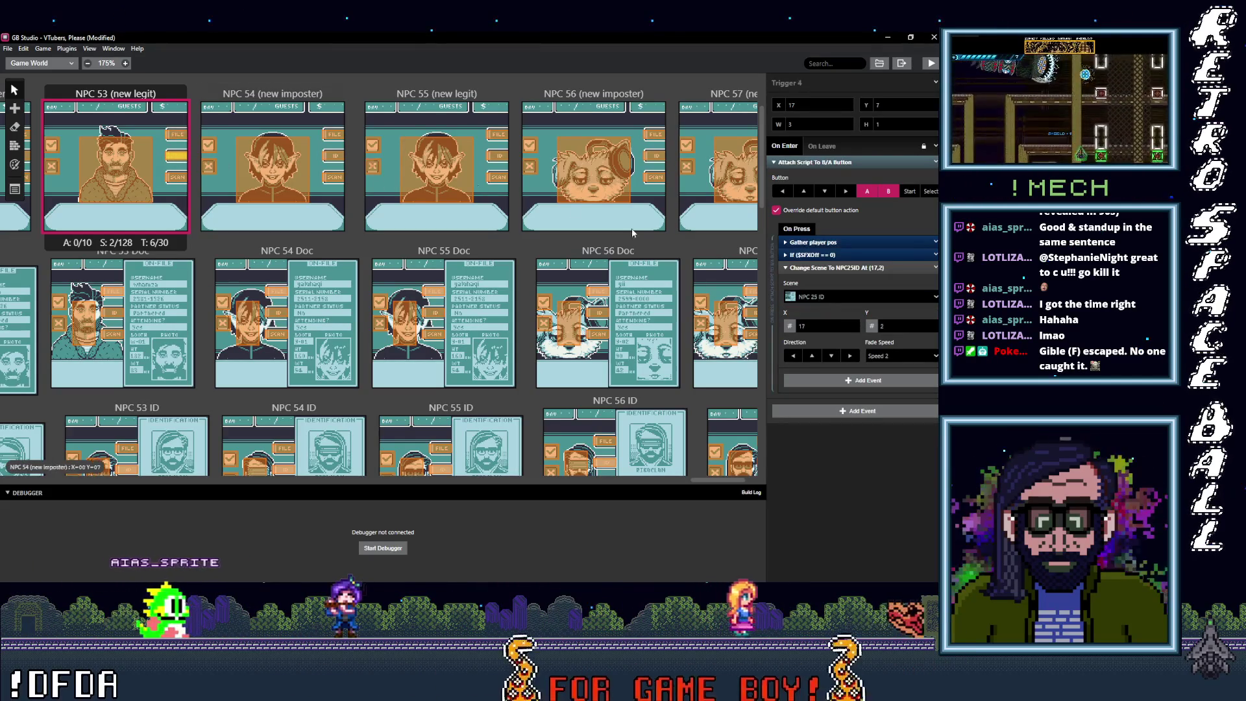
left_click(831, 298)
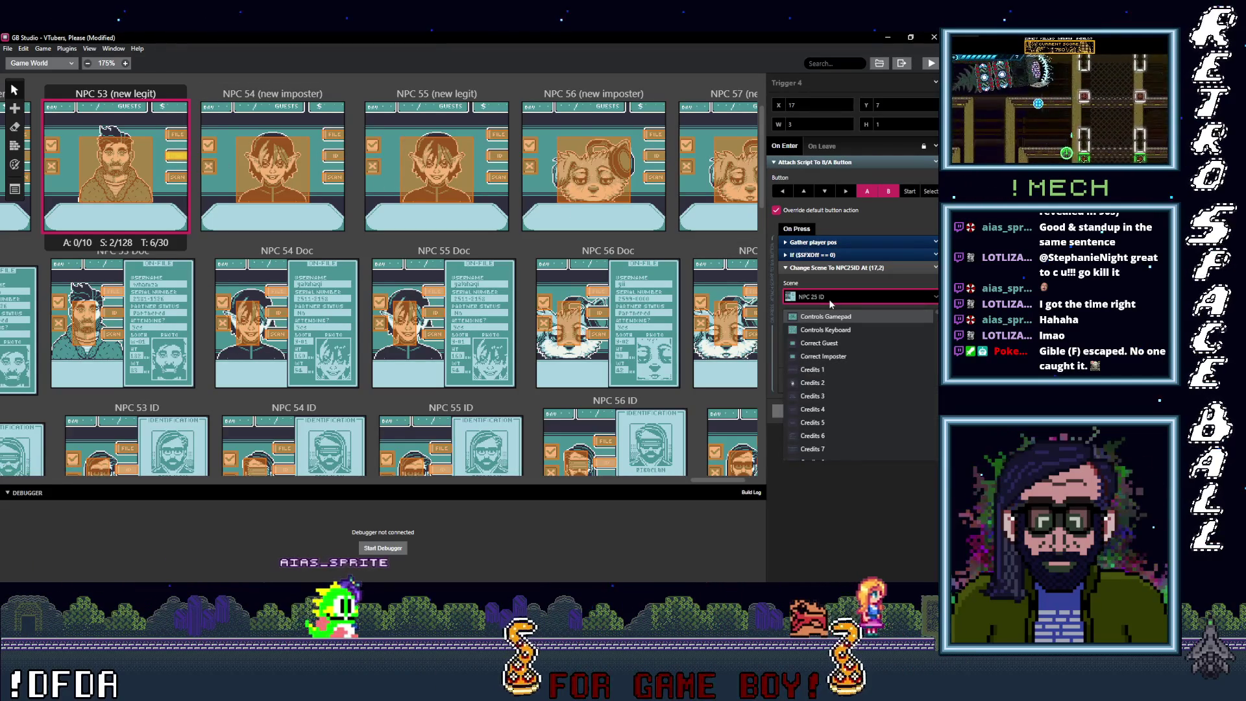
type("53 I")
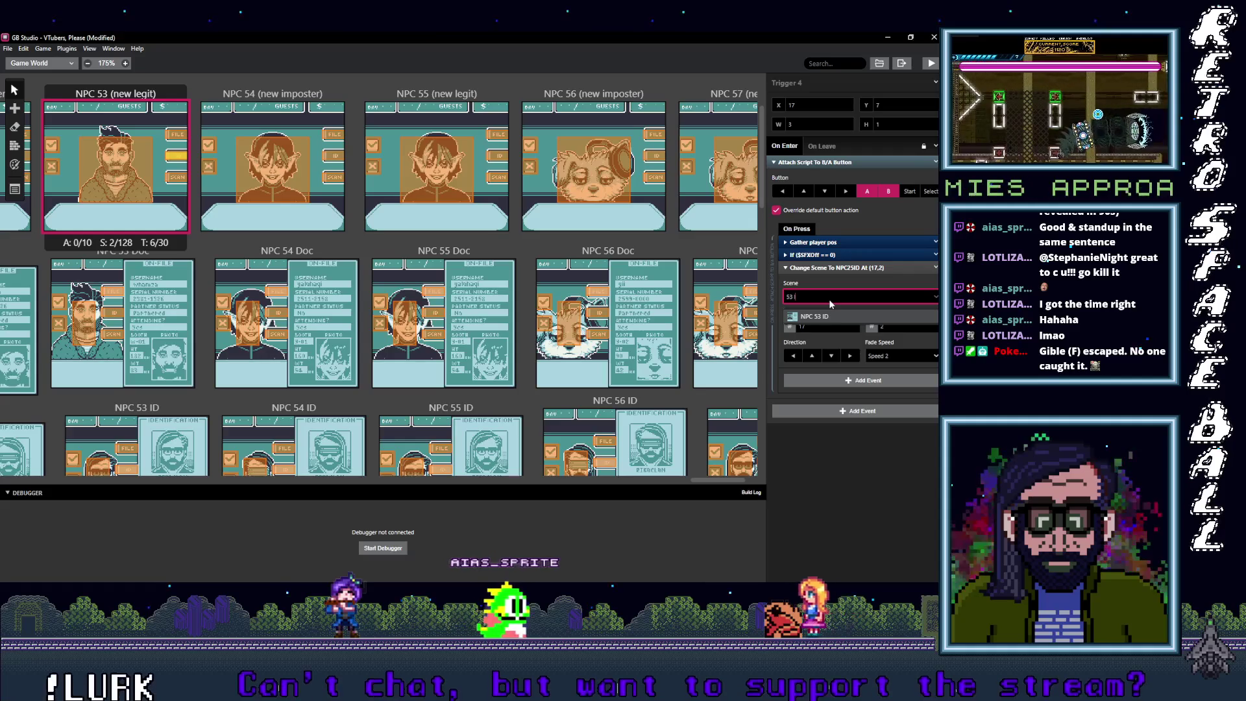
left_click(815, 317)
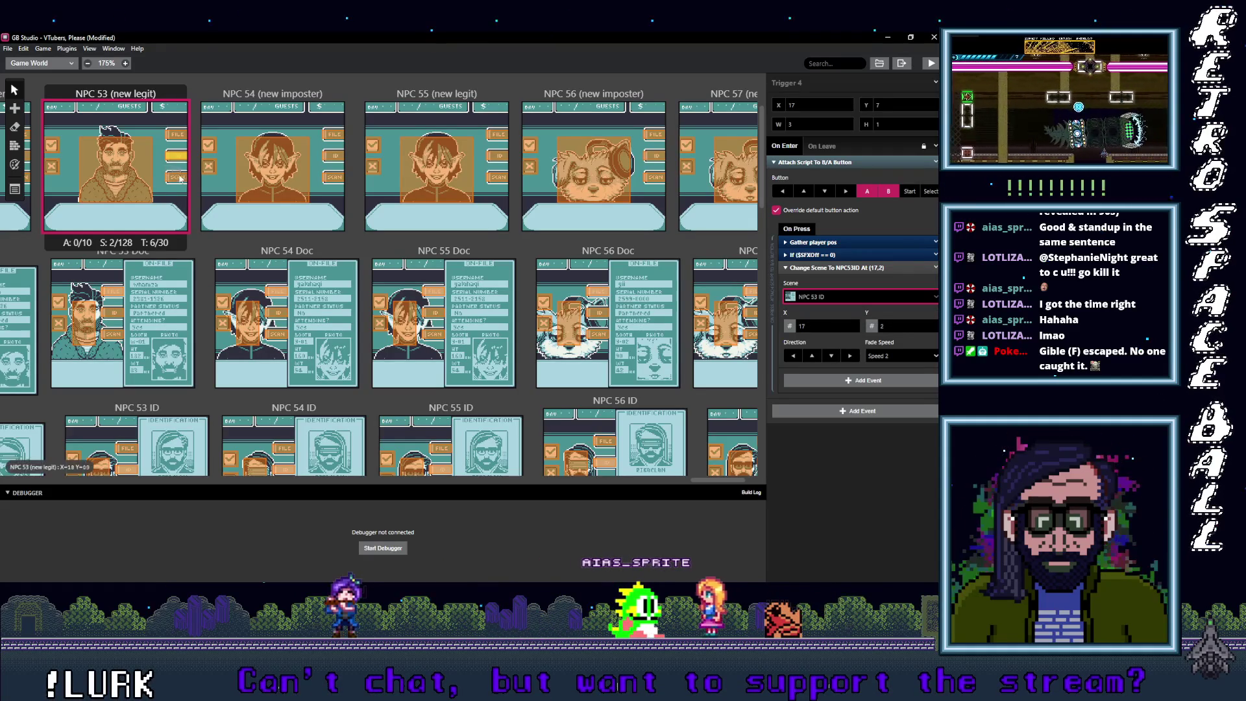
left_click(822, 296)
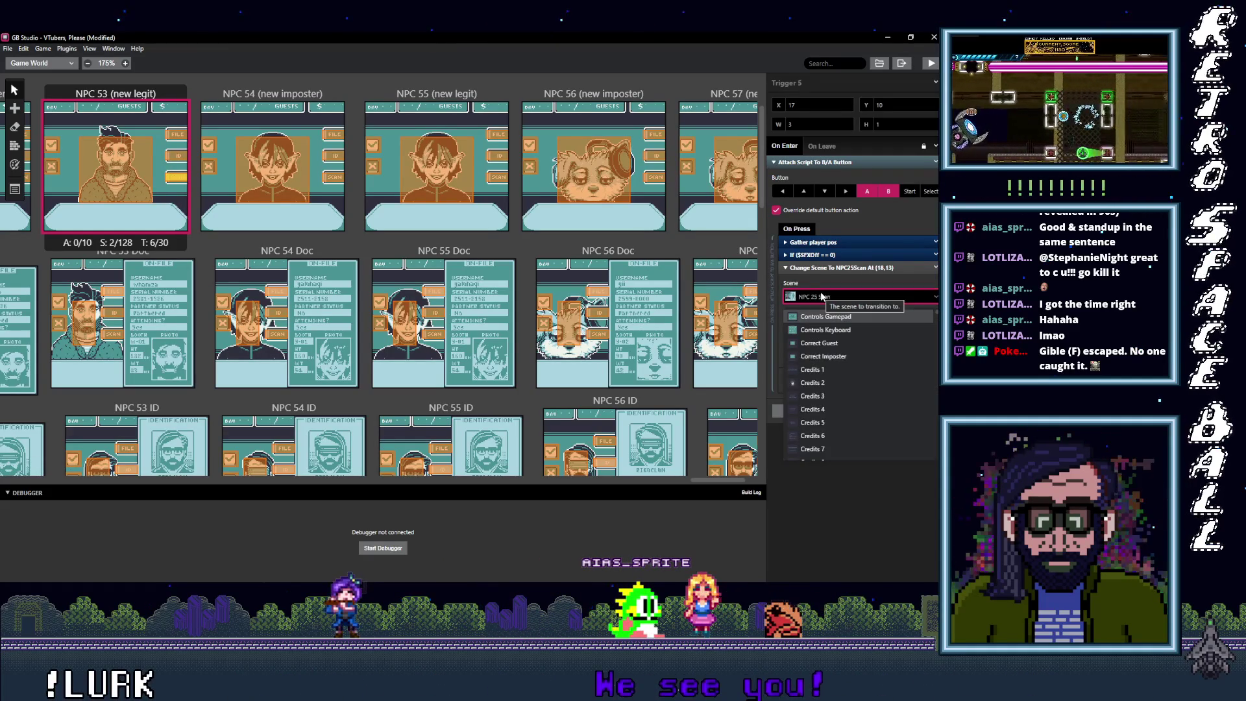
type("53 S")
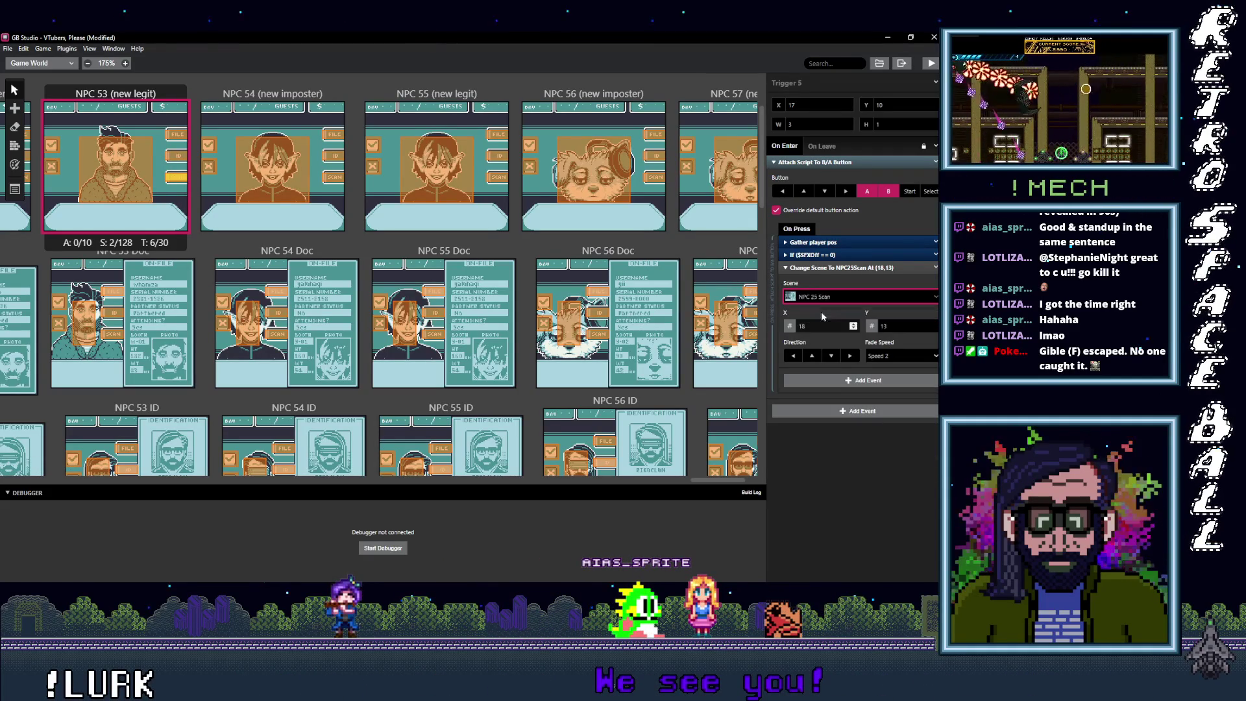
Step: Point NPC 53 Doc's return trigger to NPC 53 (new legit) and its ID trigger to NPC 53 ID
left_click(112, 291)
left_click(850, 297)
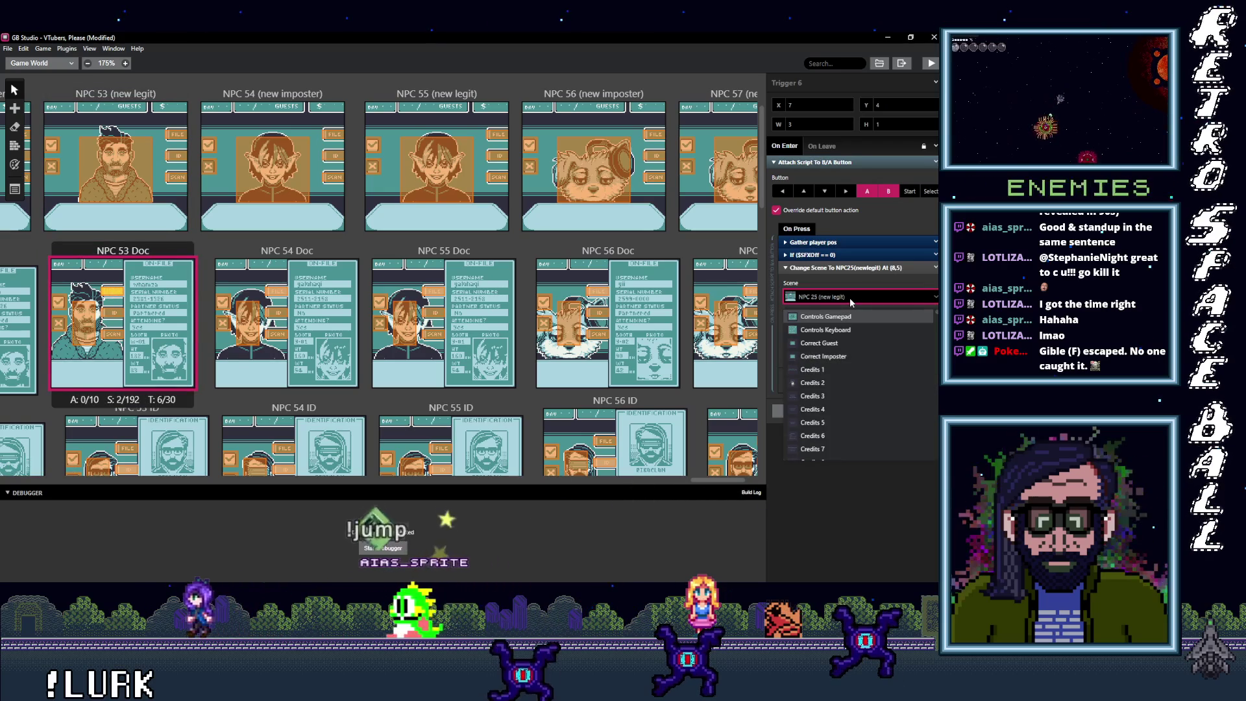
type("53")
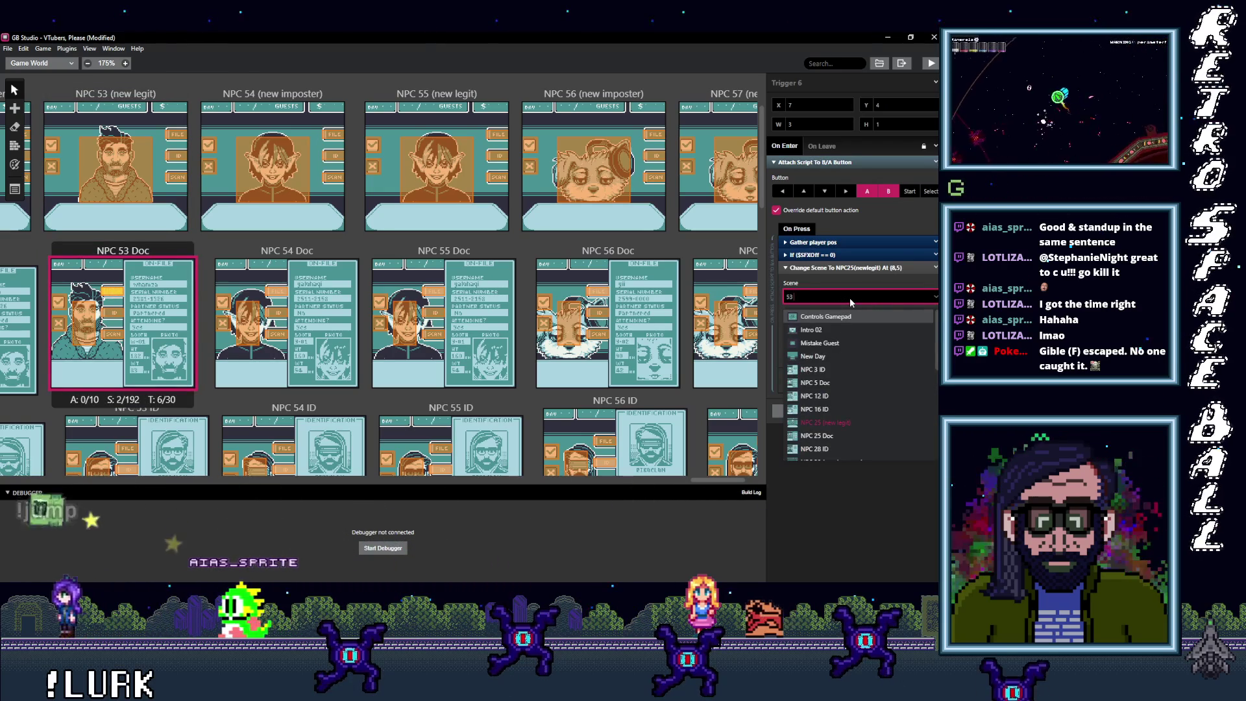
type(" (")
left_click(826, 317)
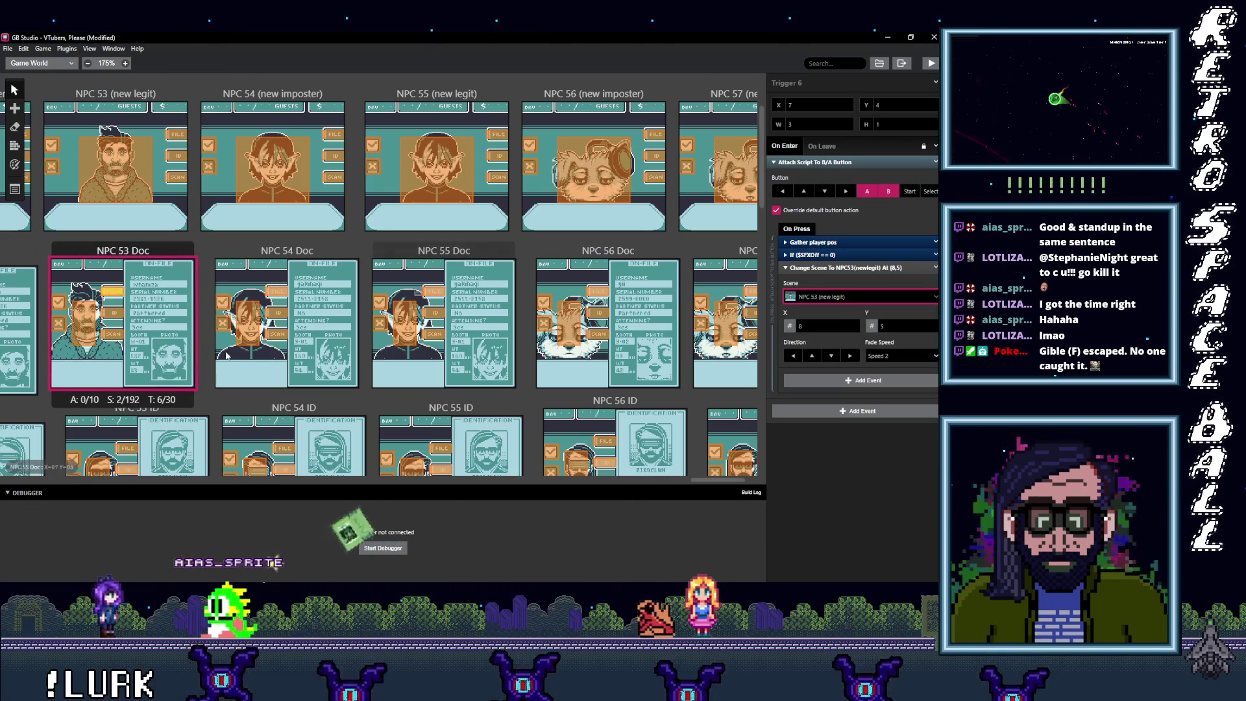
left_click(111, 313)
left_click(823, 297)
type("53")
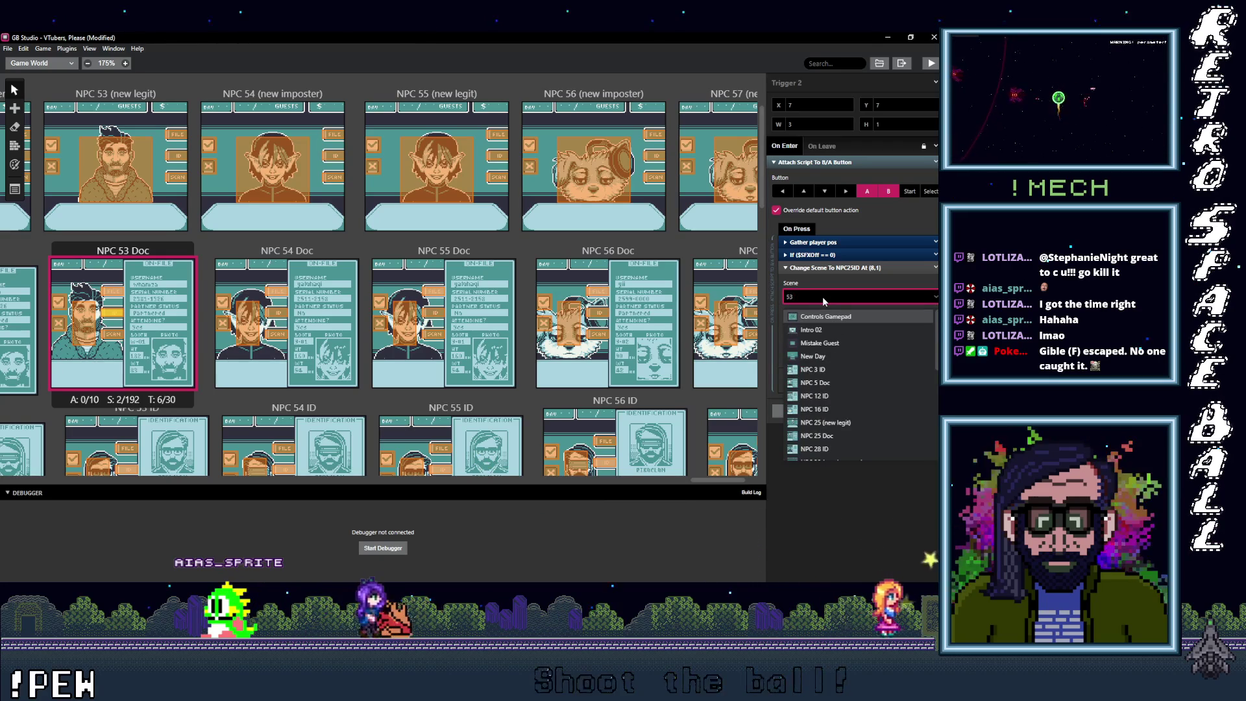
type(" (")
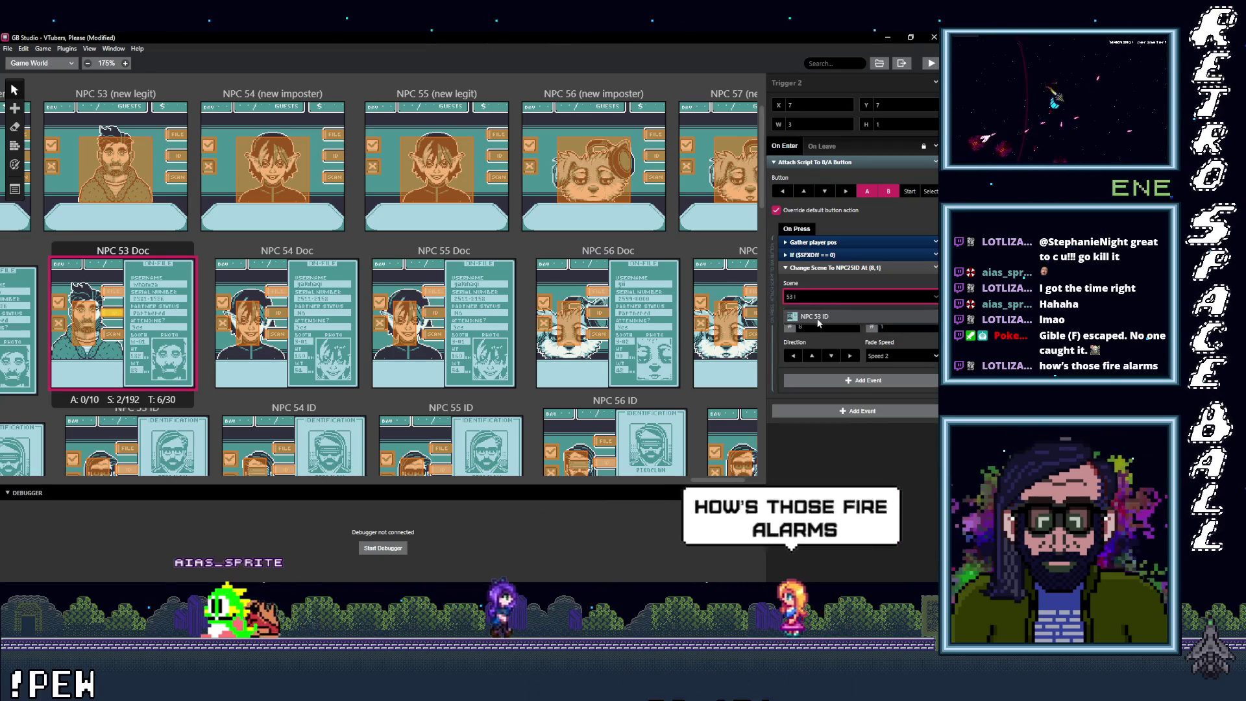
left_click(815, 317)
Step: Set the scan trigger to NPC 53 Scan and another return trigger to NPC 53 (new legit)
left_click(119, 353)
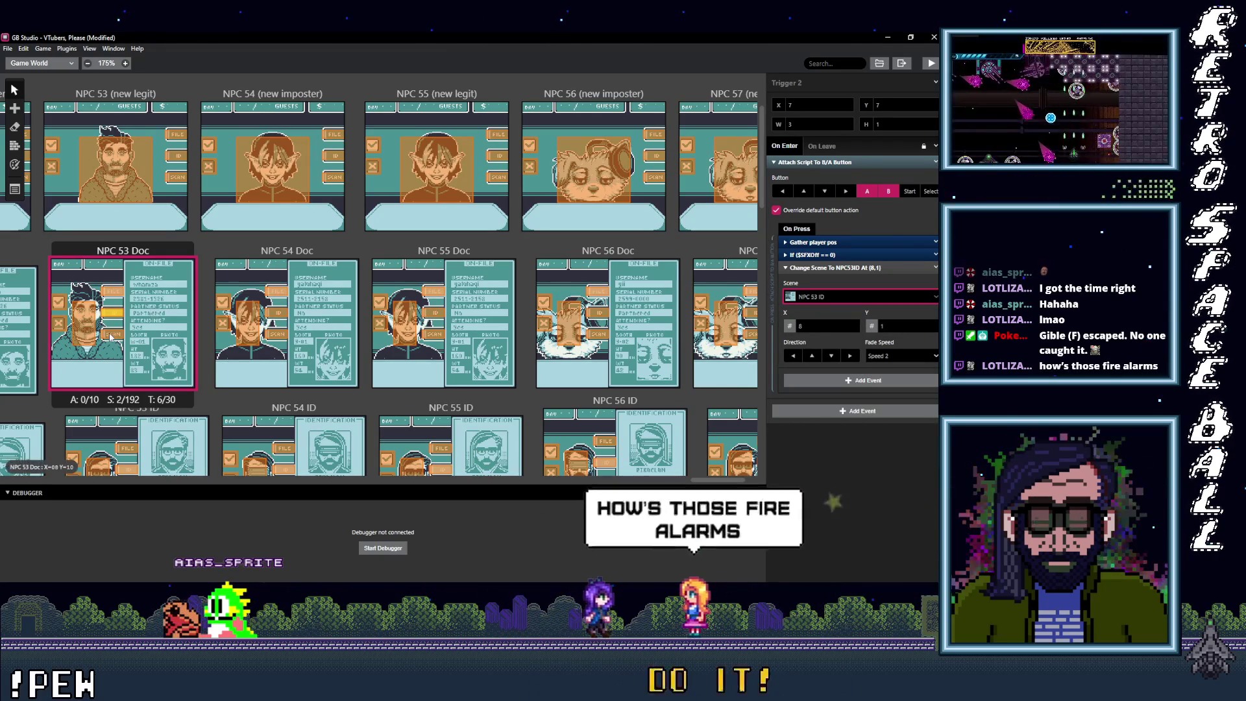
left_click(850, 297)
type("53 S")
key("Return")
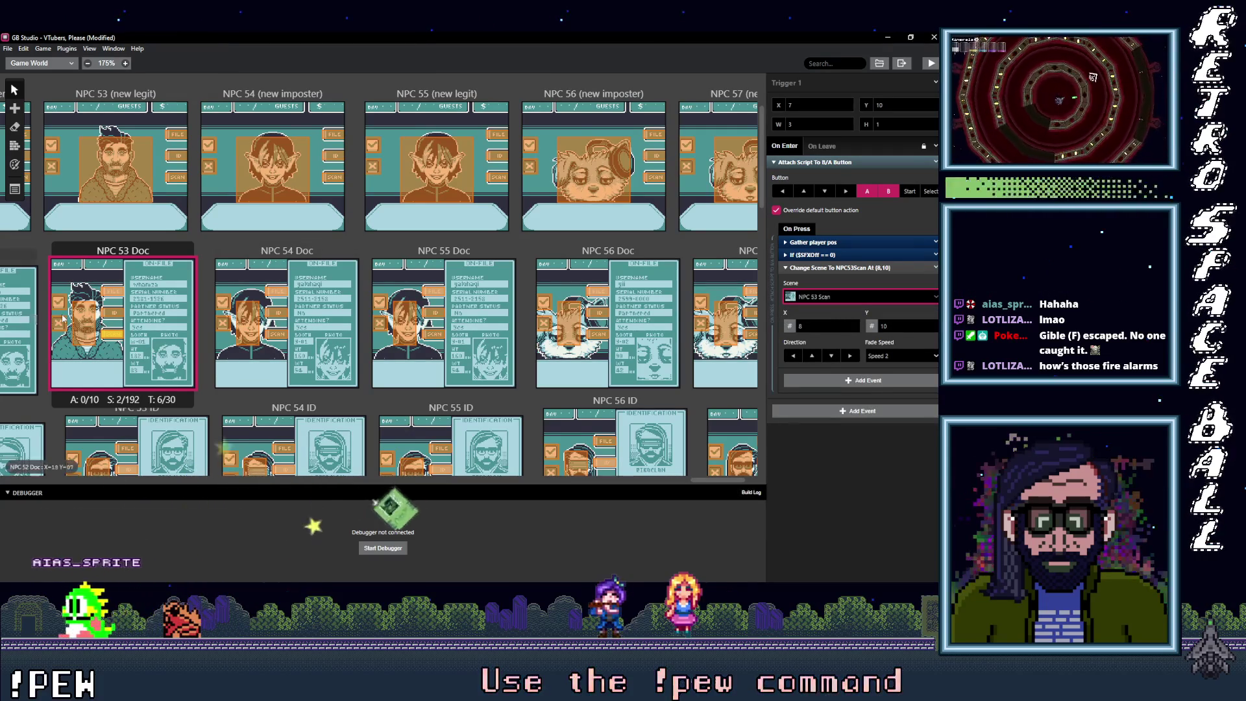
left_click(84, 323)
left_click(858, 284)
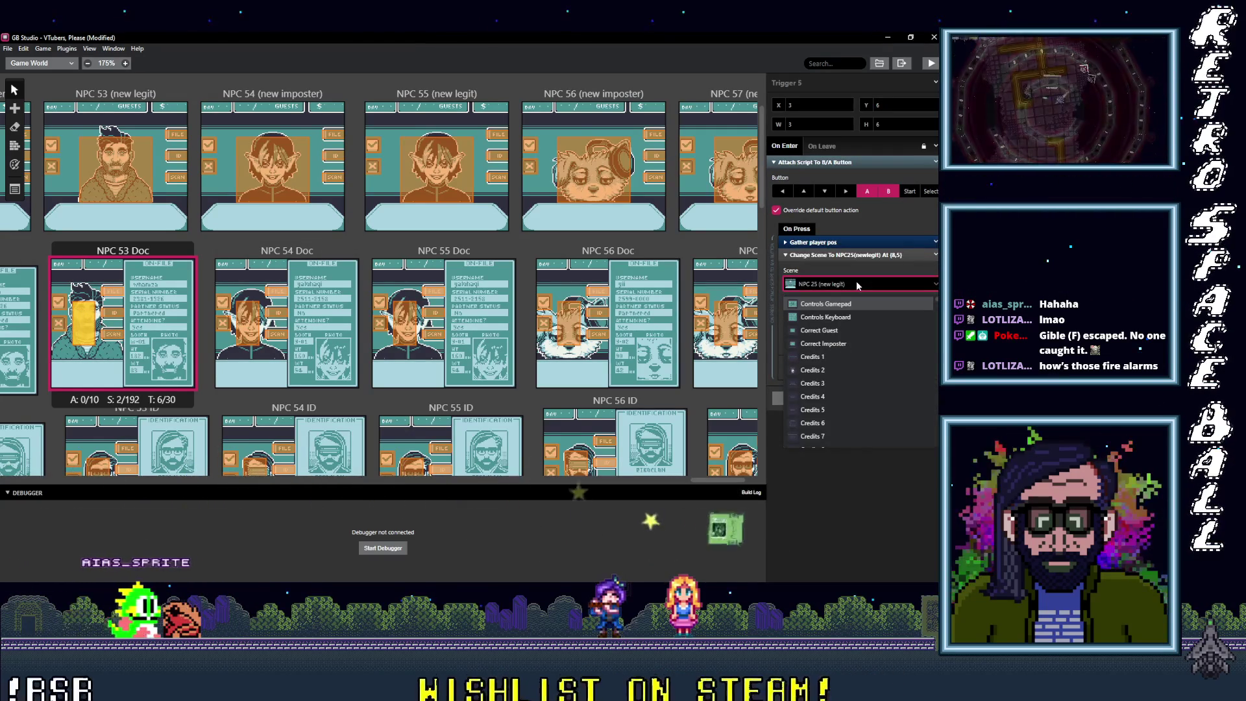
type("3 (")
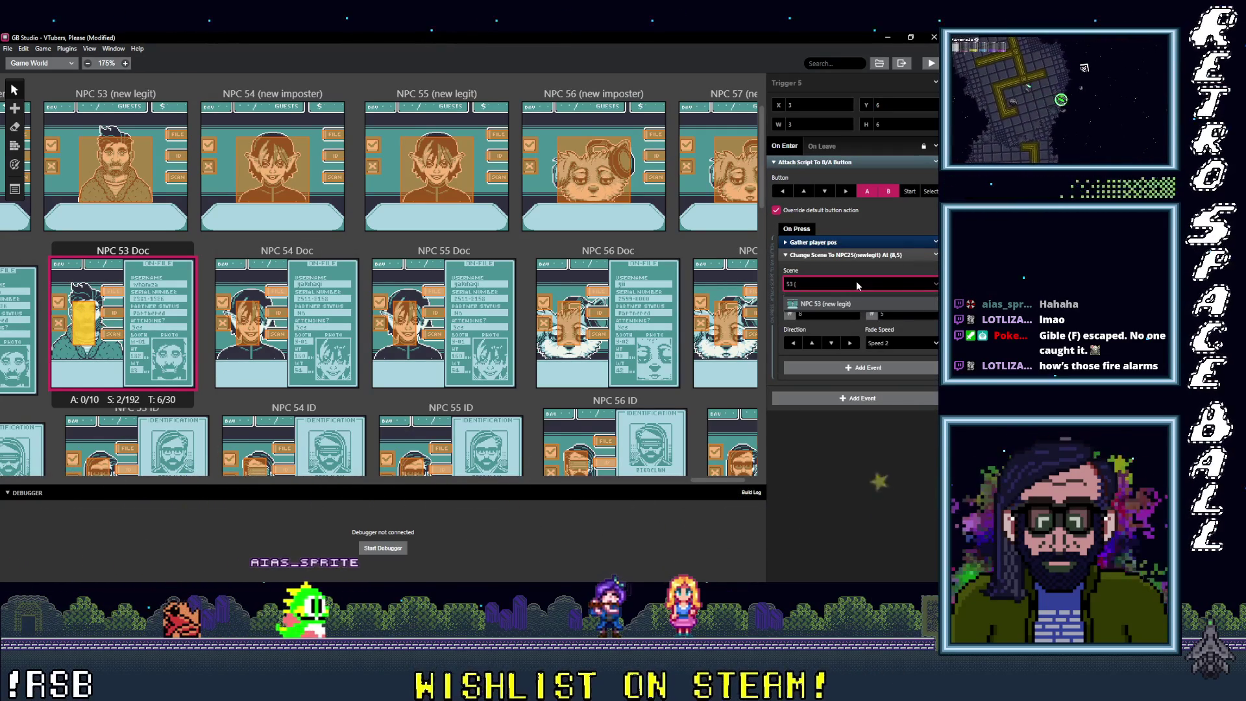
Step: Point NPC 54 (new imposter)'s Doc trigger to NPC 54 Doc and ID trigger to NPC 54 ID
left_click(335, 135)
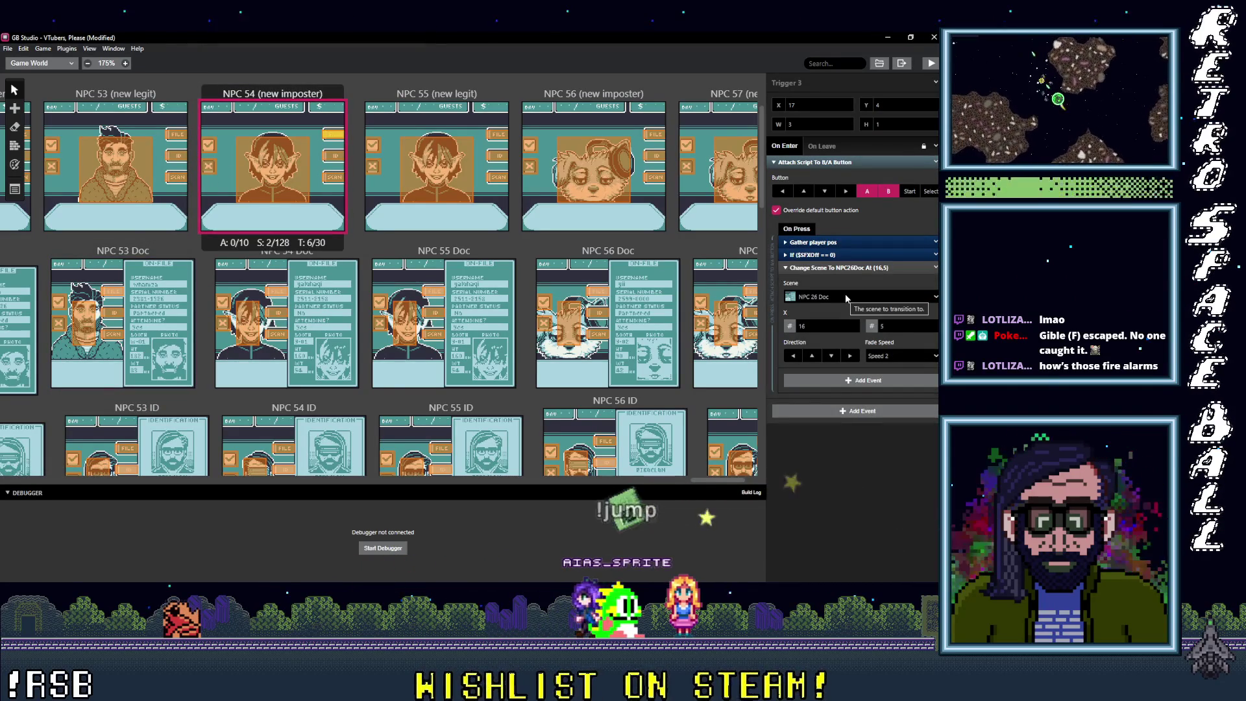
left_click(848, 298)
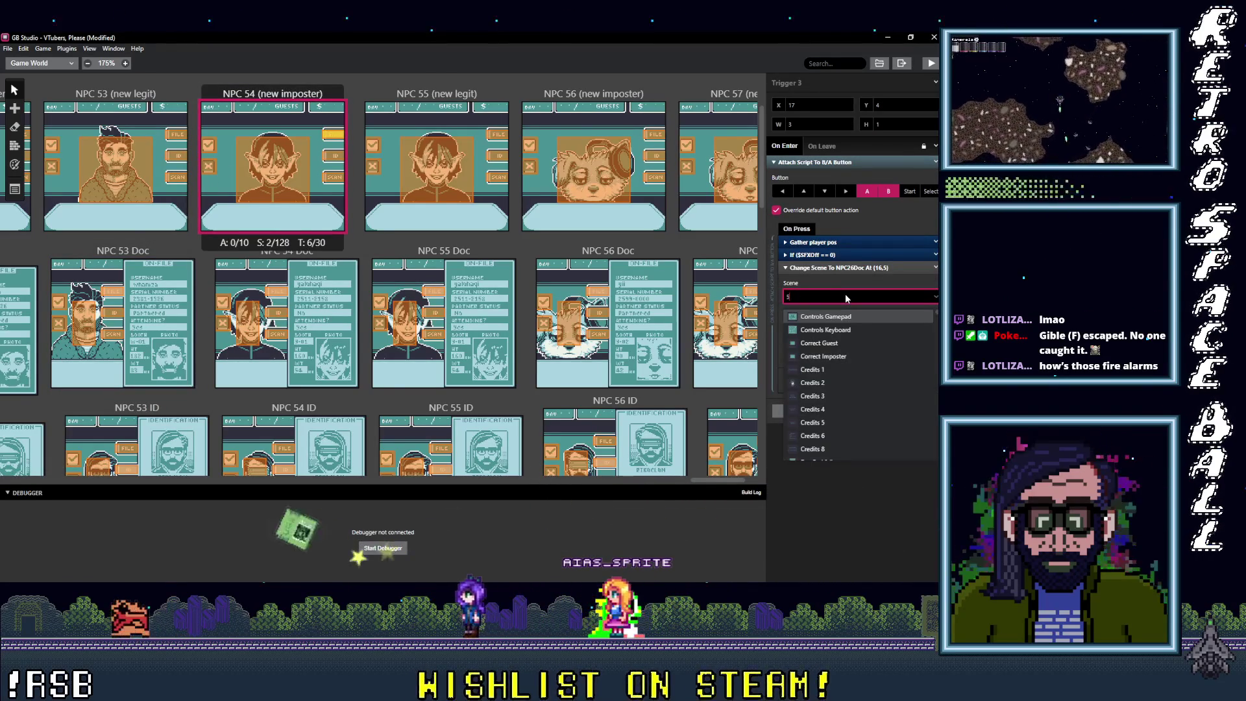
type("4 d")
left_click(838, 316)
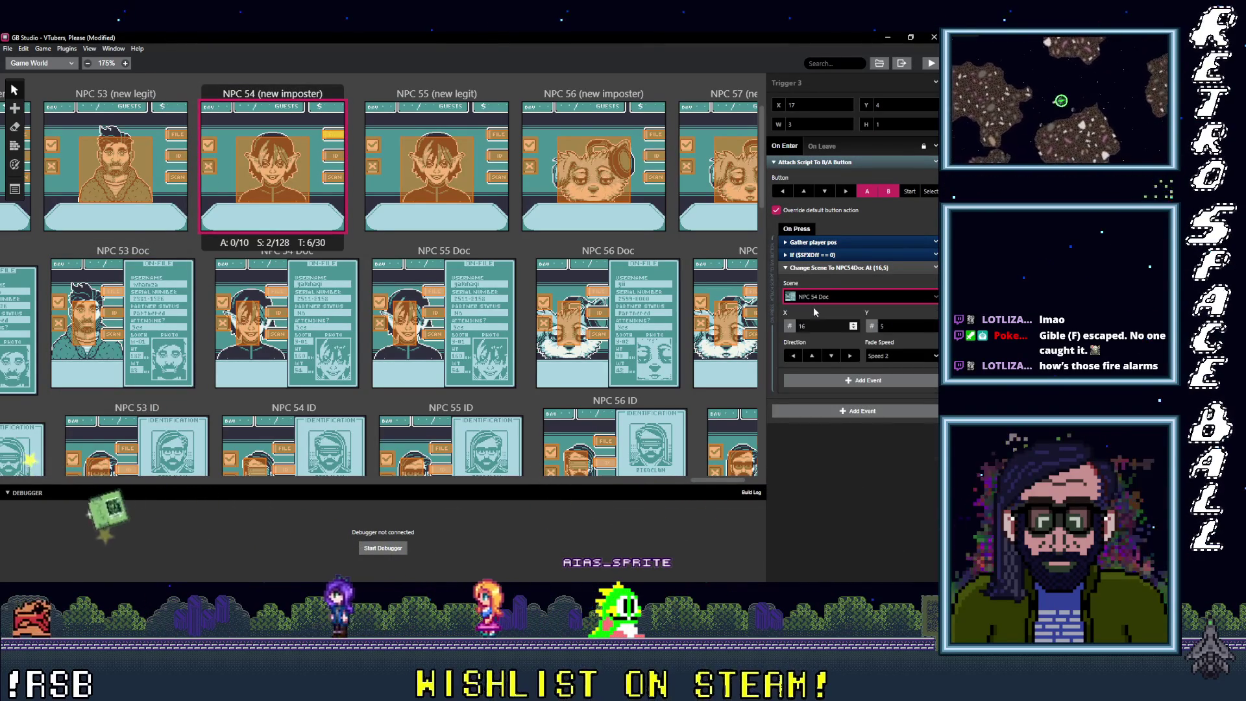
left_click(335, 158)
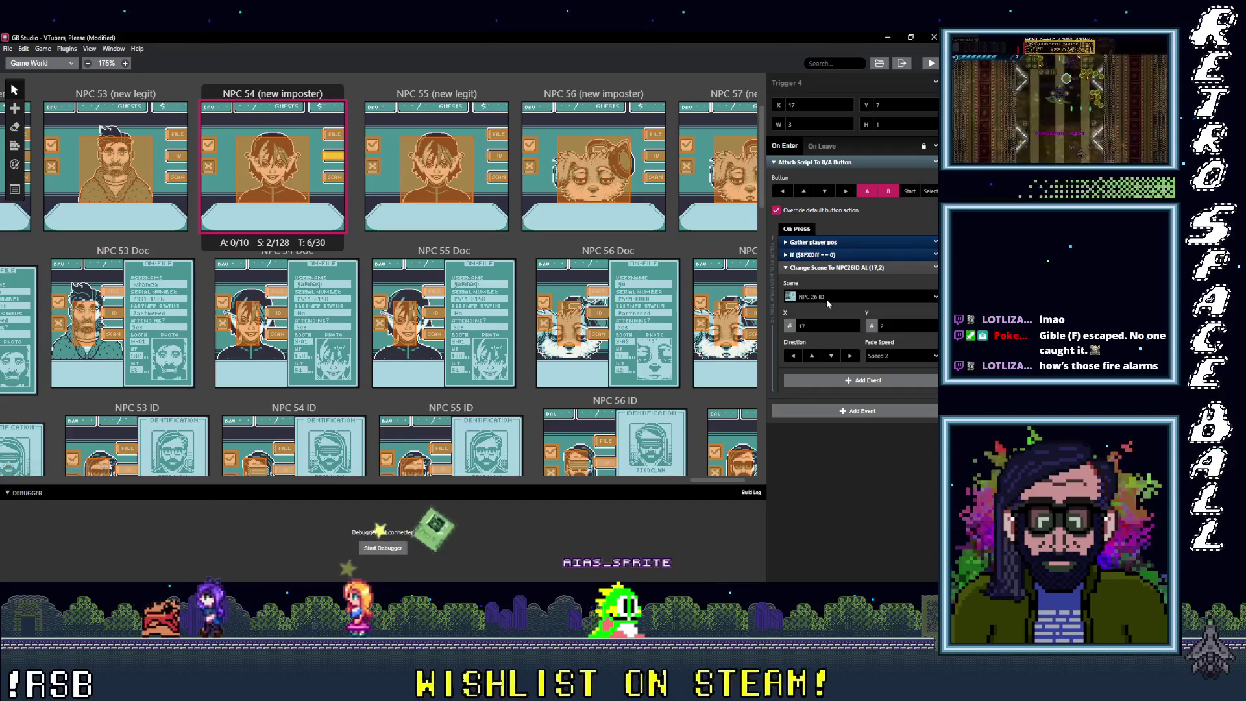
left_click(828, 301)
type("54 i")
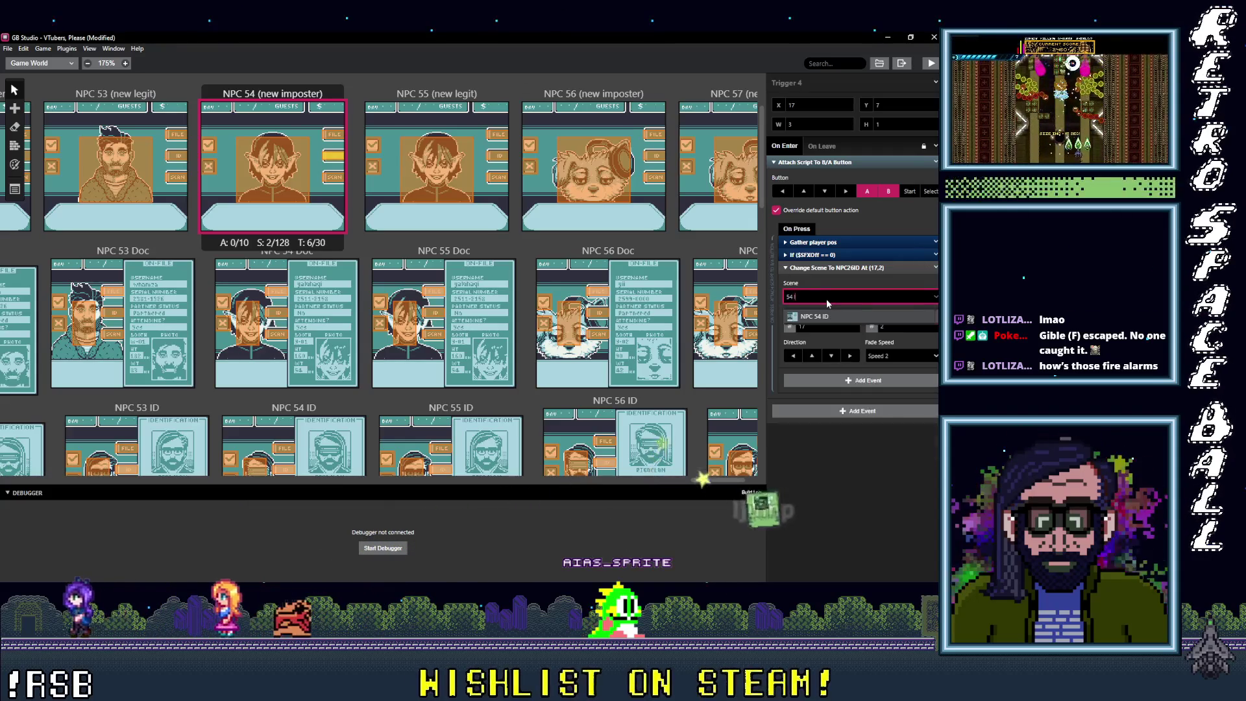
left_click(825, 316)
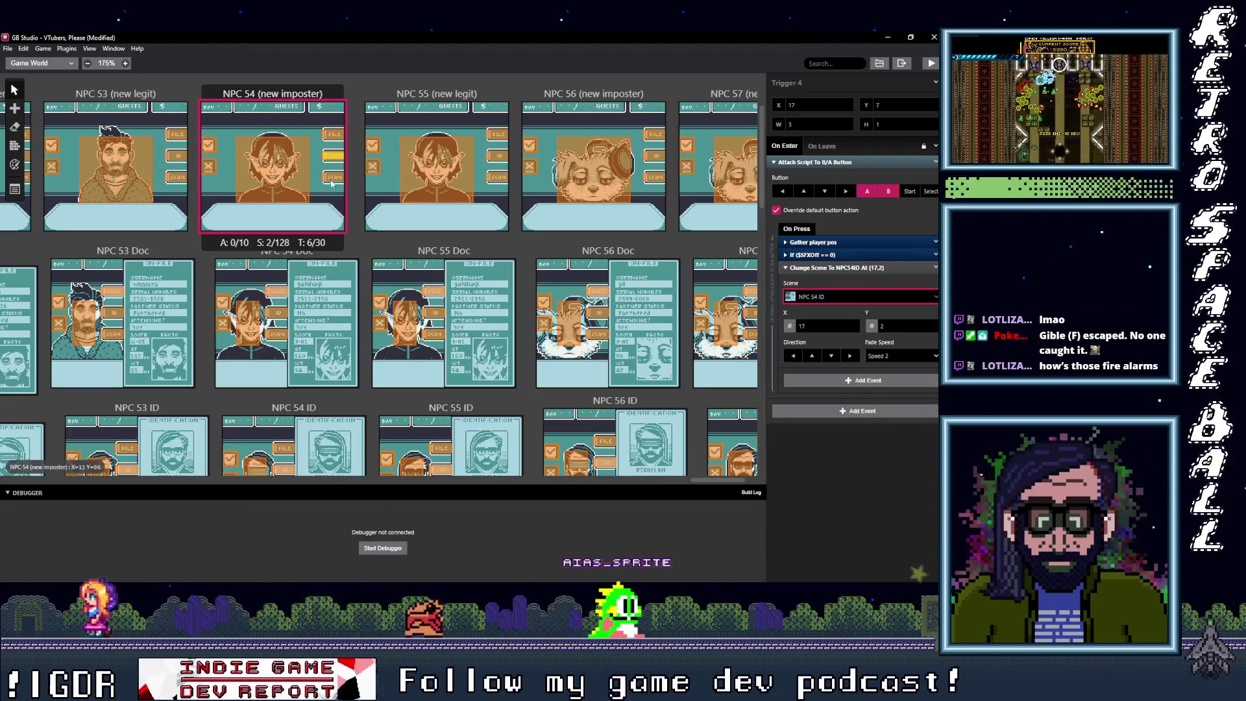
Step: Set the scan trigger's destination to NPC 54 Scan
left_click(839, 299)
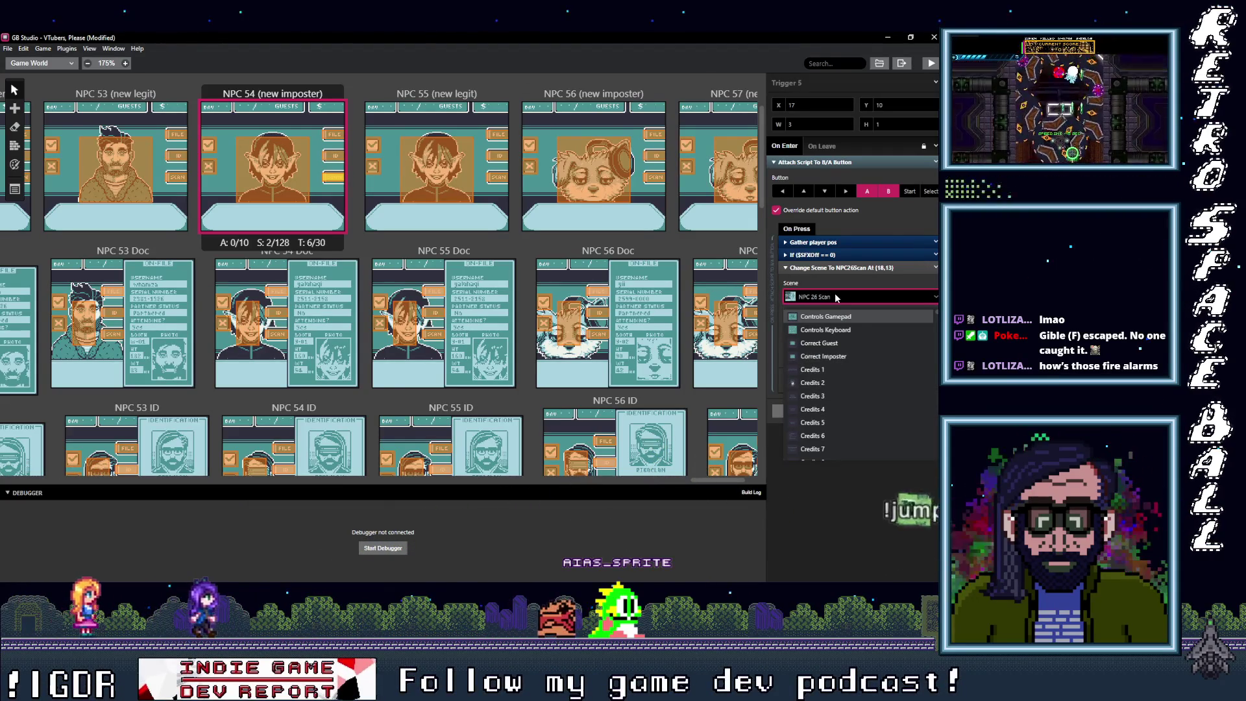
type("Scan")
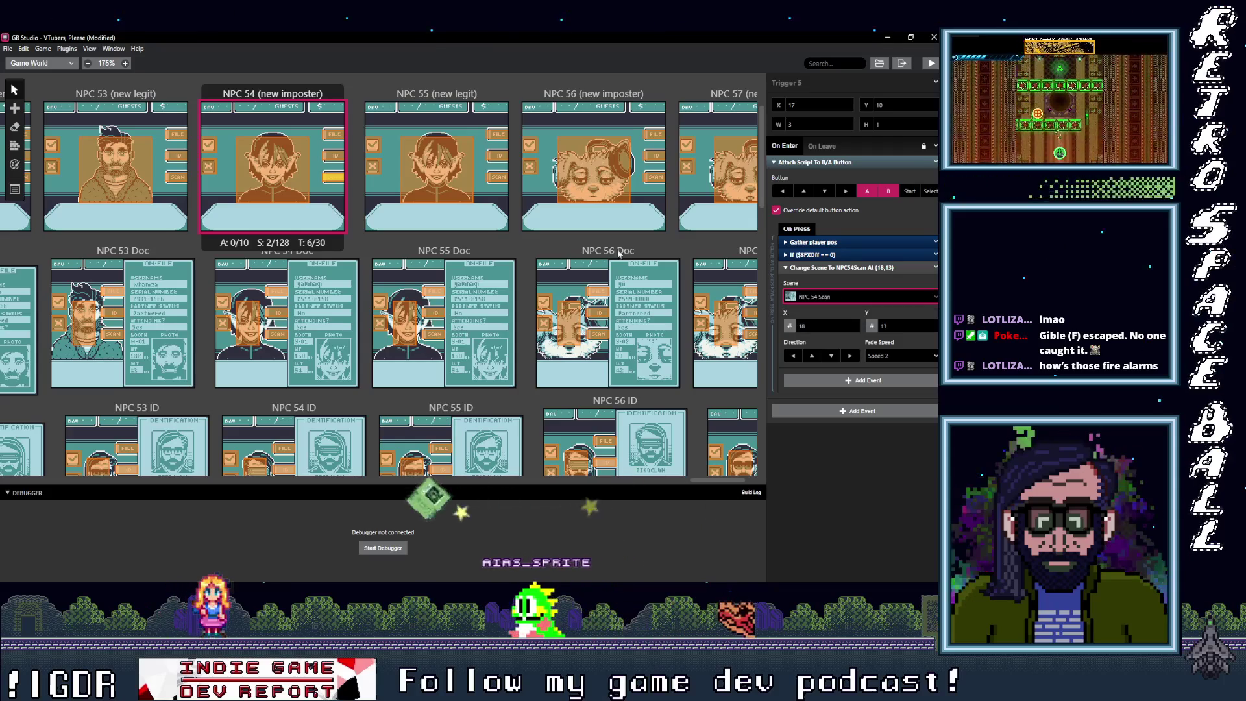
left_click(819, 316)
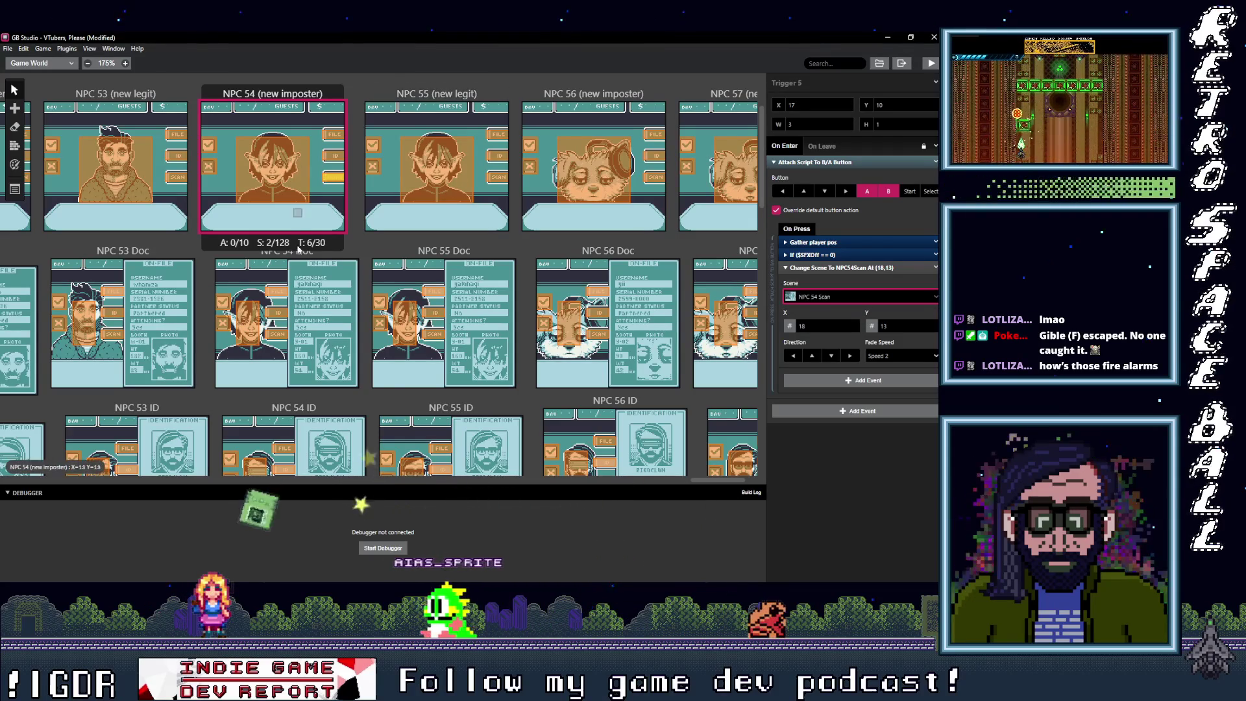
left_click(276, 291)
left_click(846, 296)
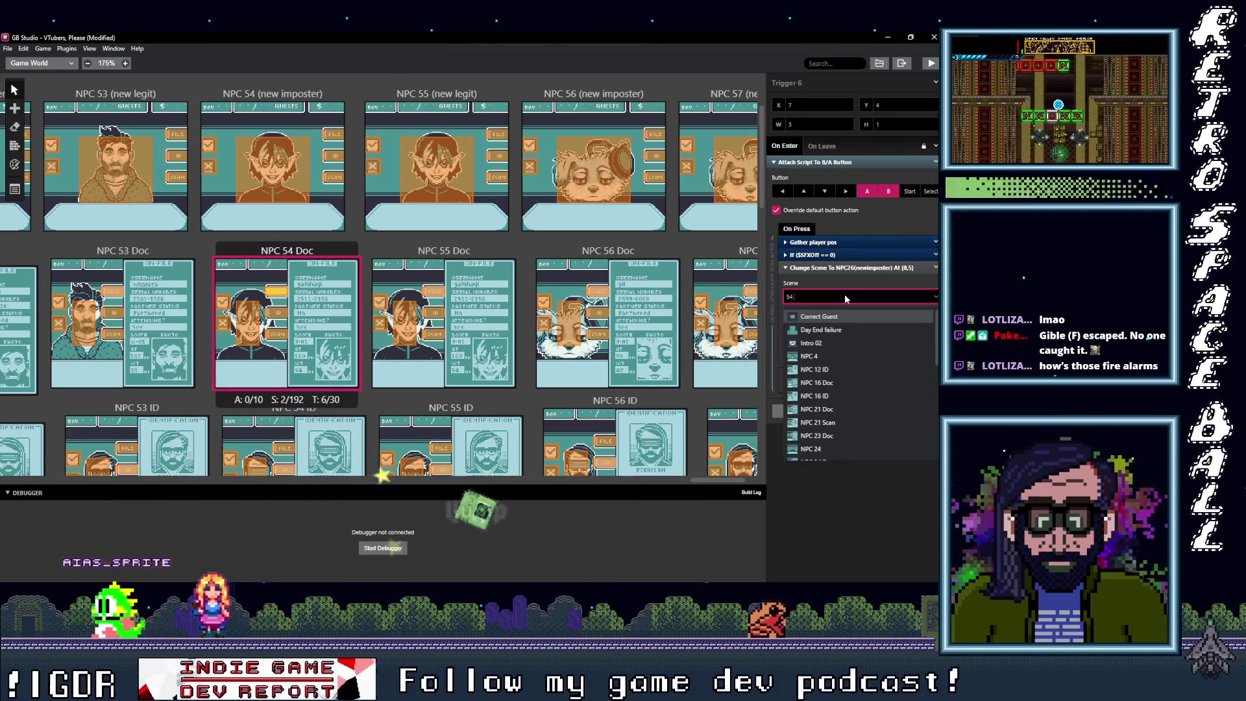
Step: Point NPC 54 Doc's triggers to NPC 54 (new imposter) and NPC 54 ID, nudging the ID trigger left
type("NPC 54 (new imposter")
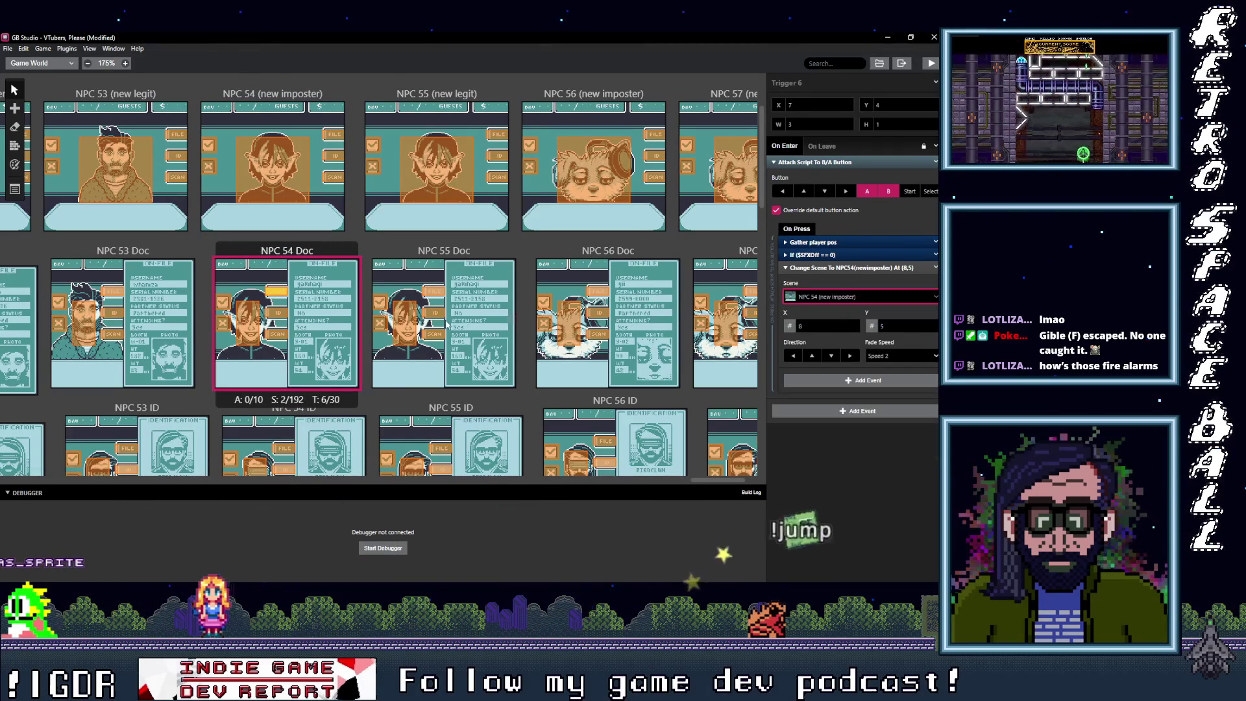
left_click(281, 313)
left_click(854, 296)
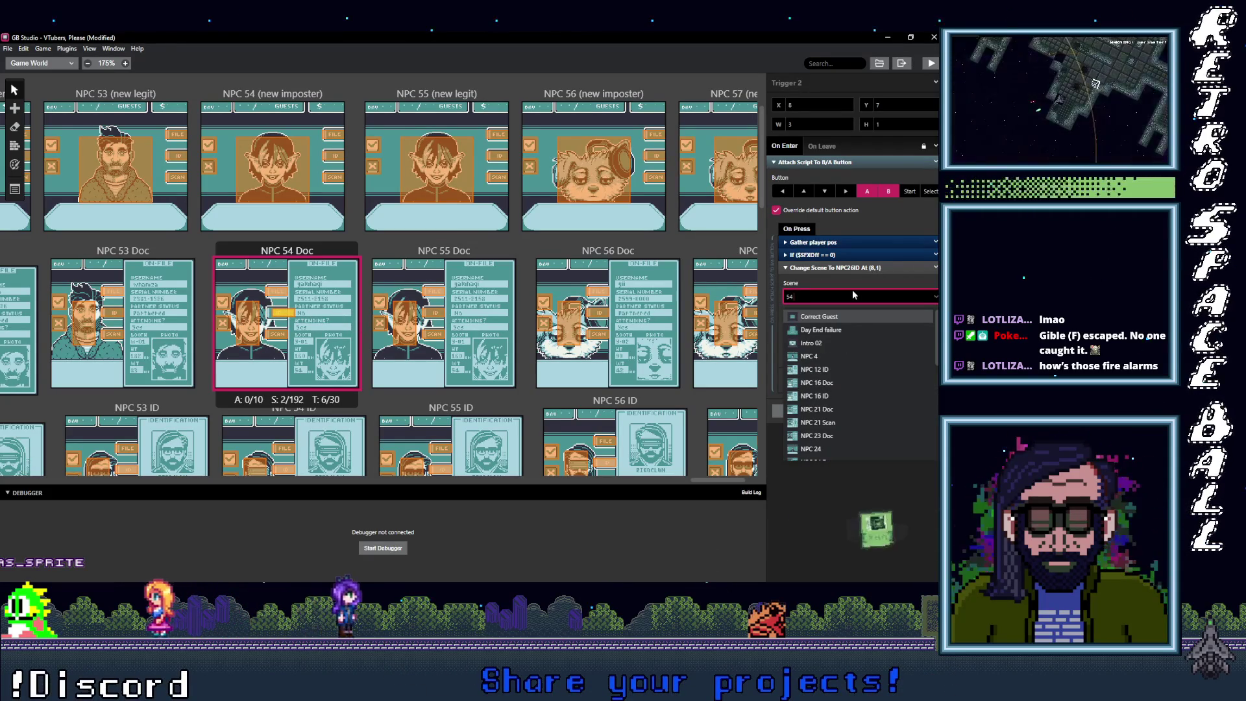
type(" I")
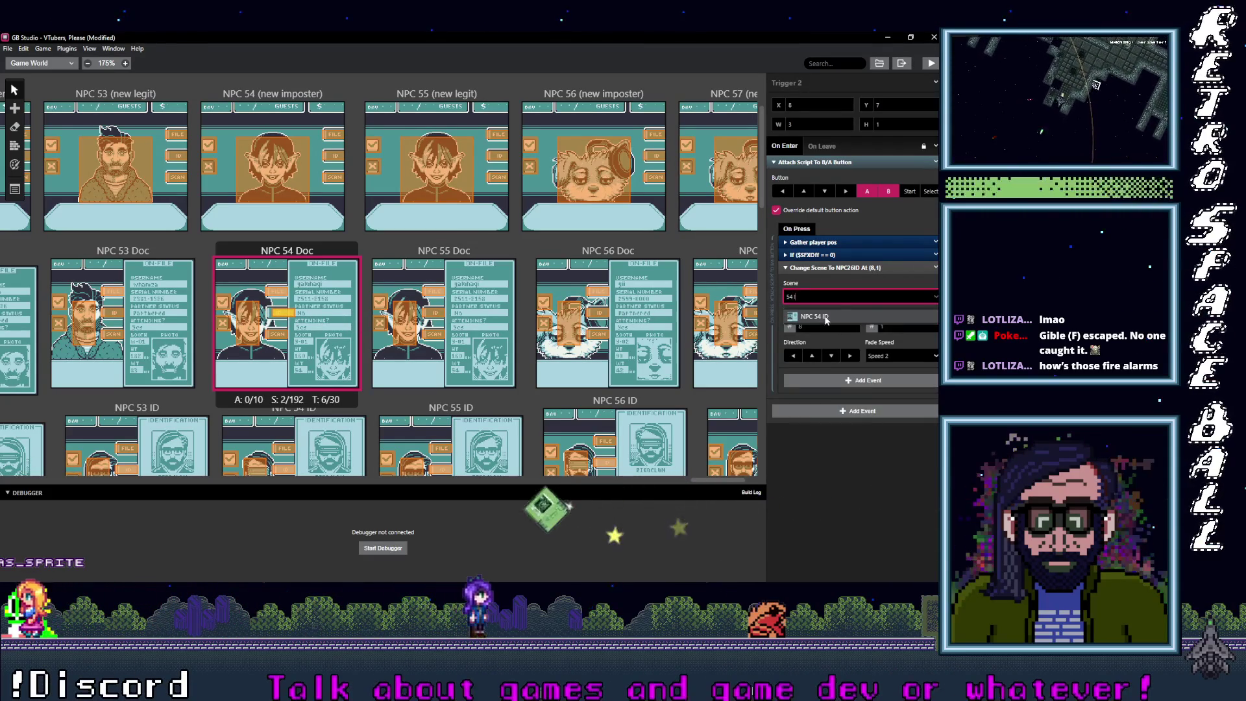
left_click(820, 317)
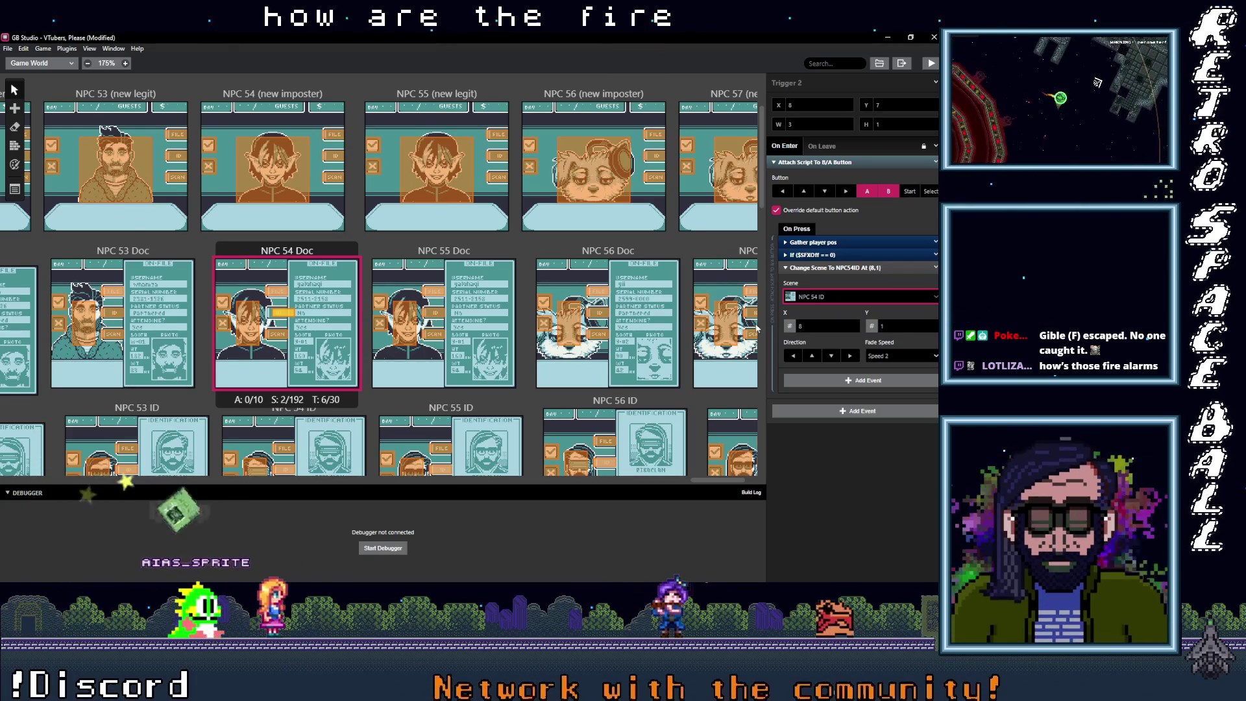
left_click_drag(296, 319, 270, 318)
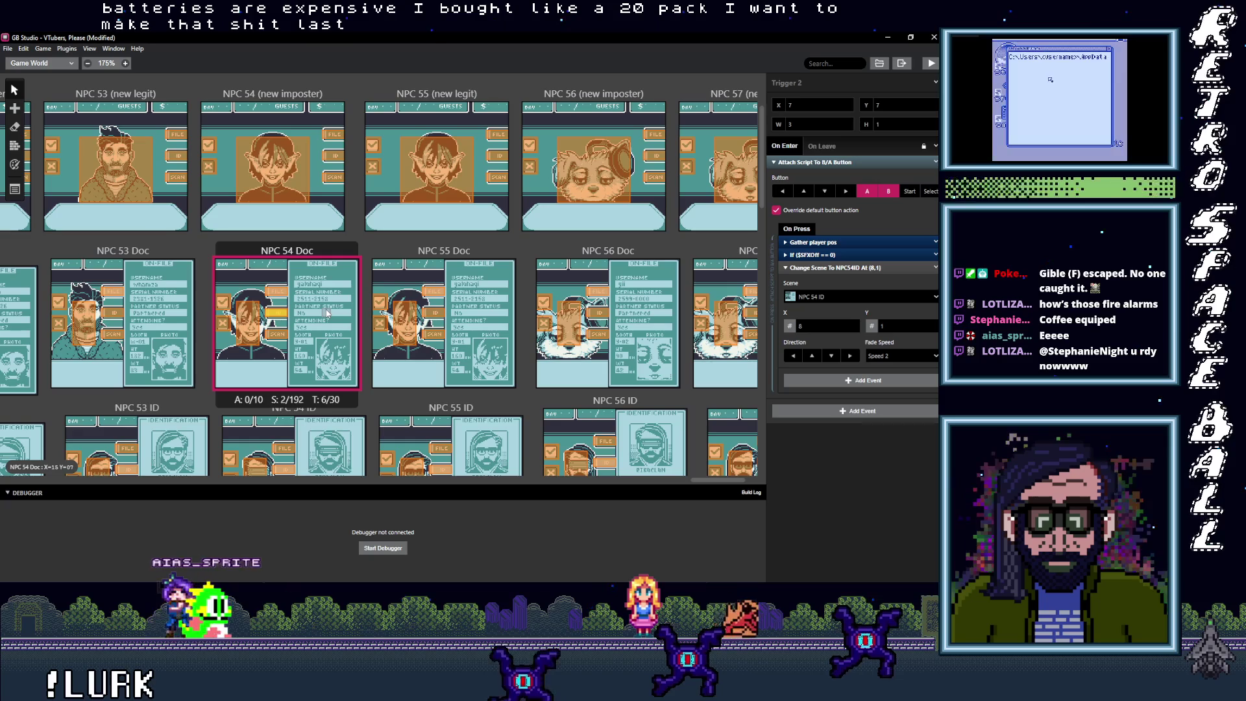
Step: Select NPC 54 Doc's scan trigger, still set to NPC 26 Scan, and open its scene list
left_click(271, 335)
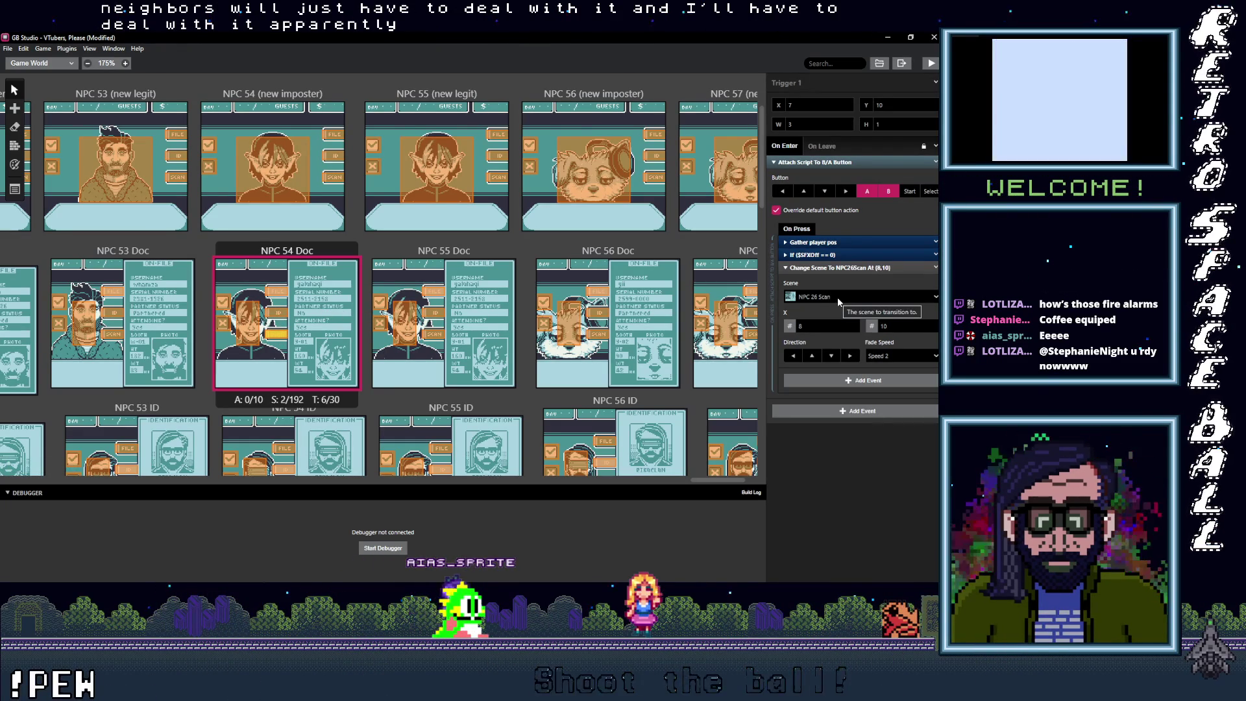
left_click(838, 300)
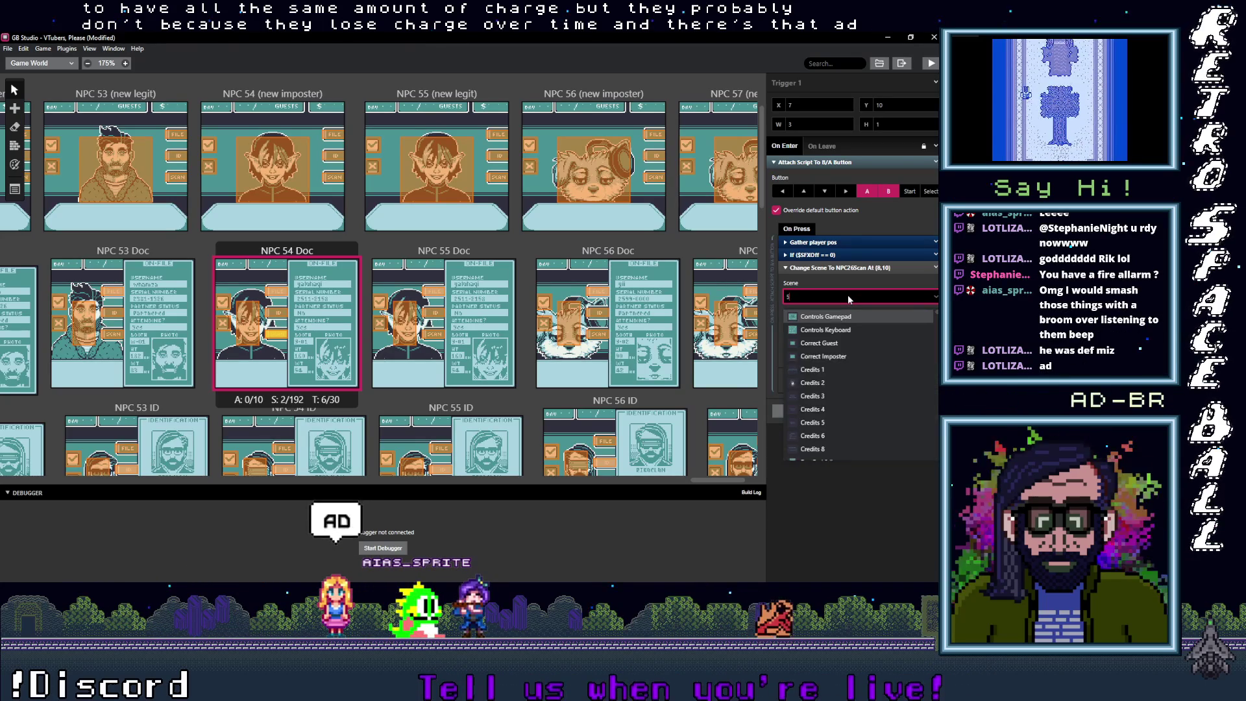
Step: Set NPC 54 Doc's scan trigger to NPC 54 Scan and its return trigger to NPC 54 (new imposter)
type("54")
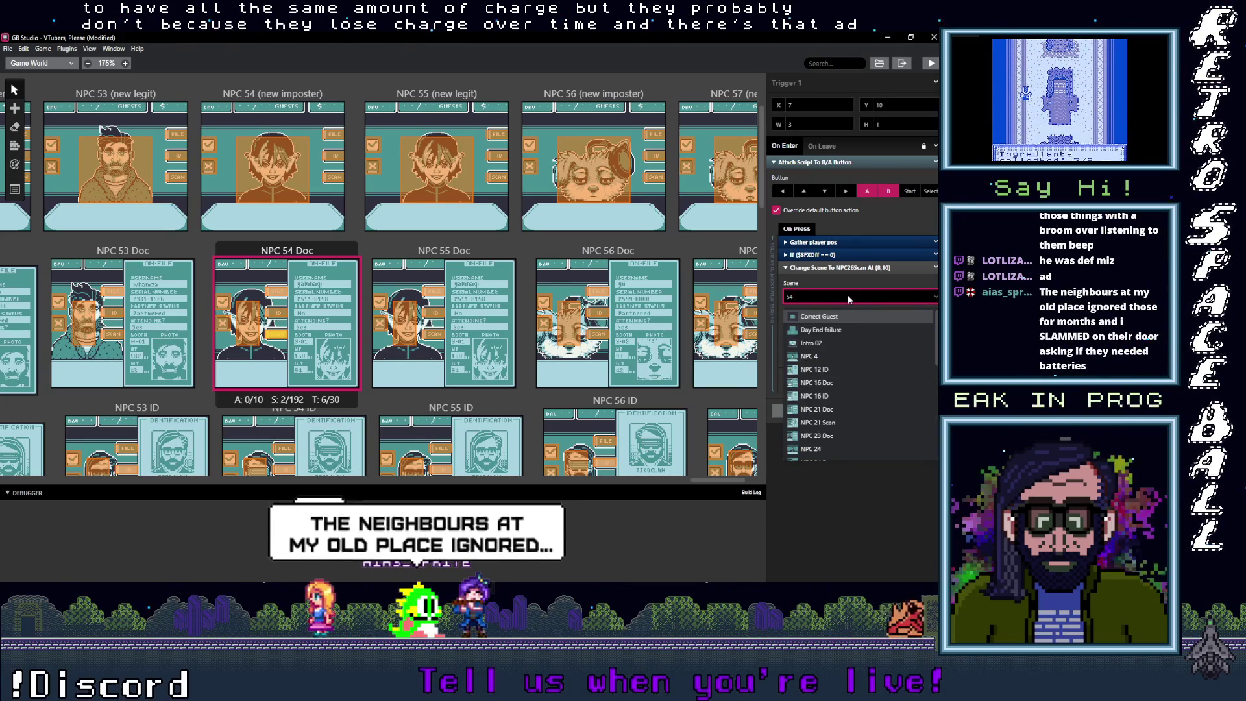
type(" s")
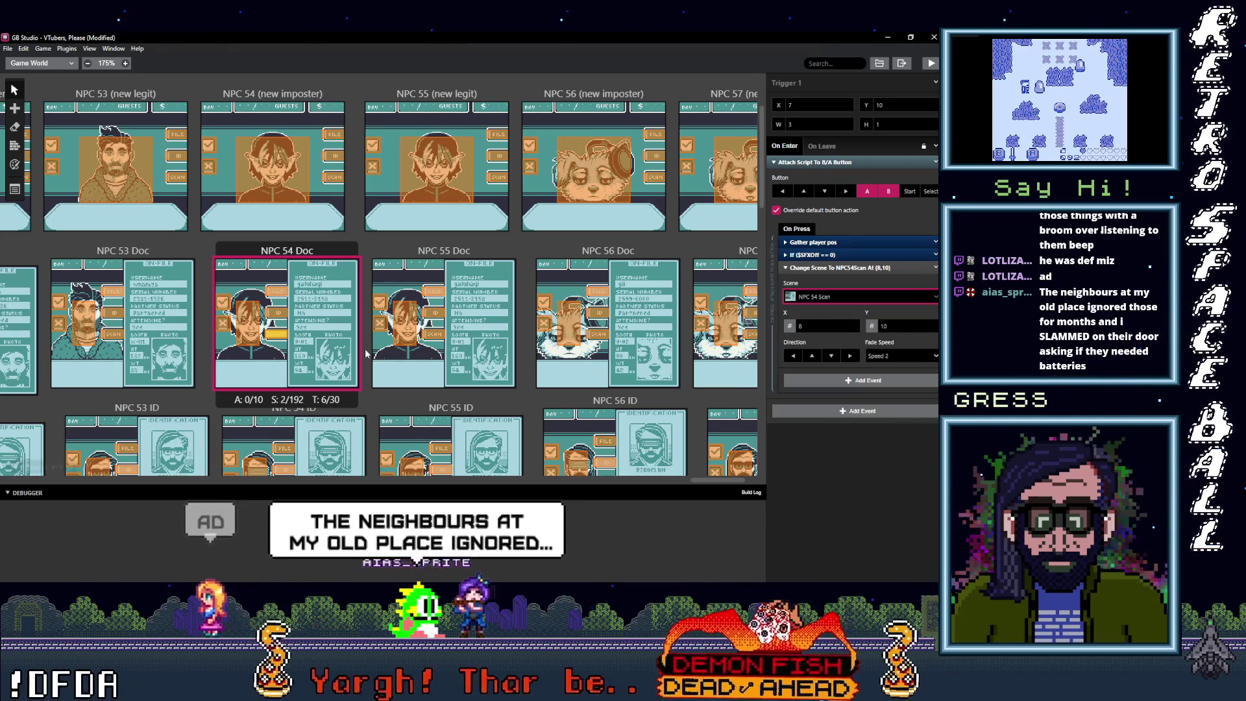
left_click(279, 317)
left_click(250, 323)
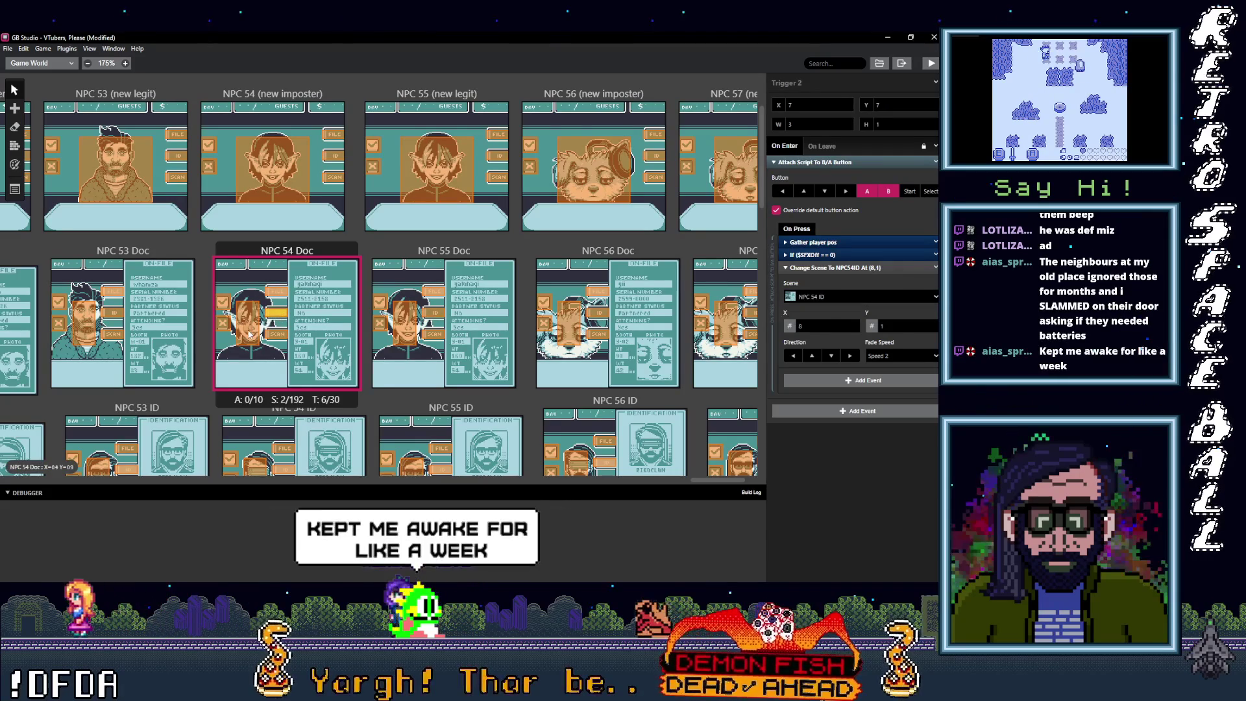
left_click(837, 297)
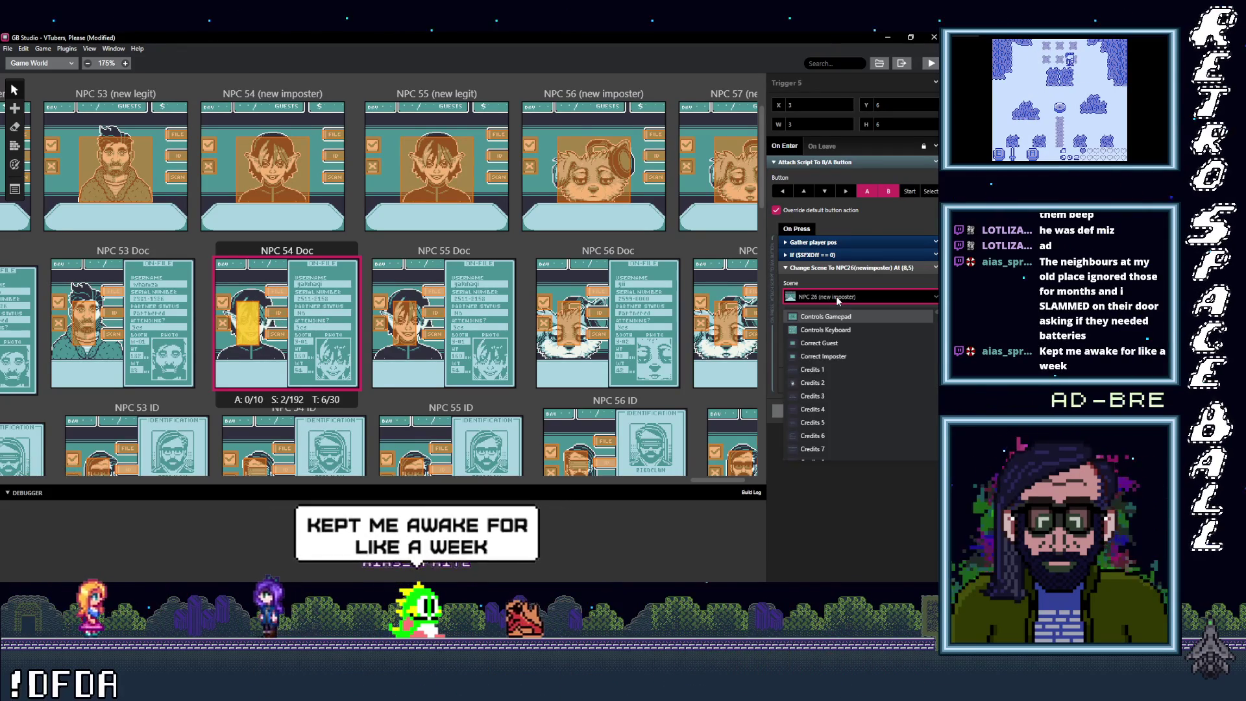
type("54 (")
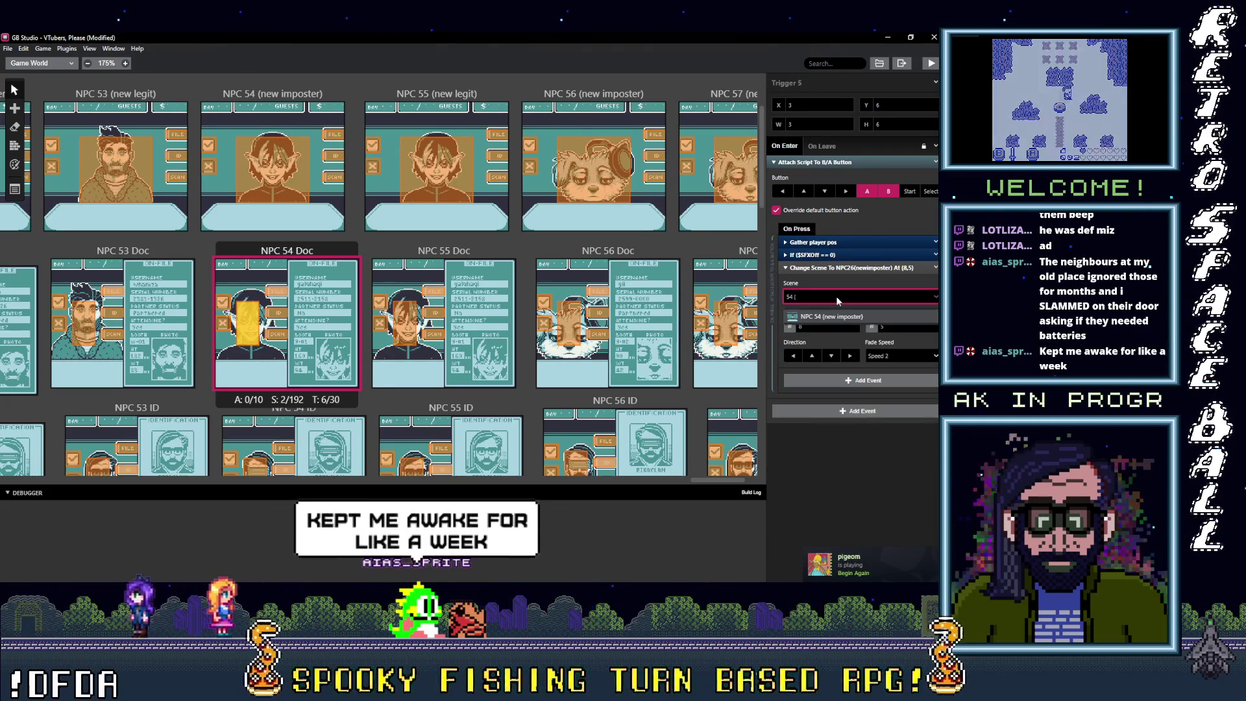
left_click(840, 317)
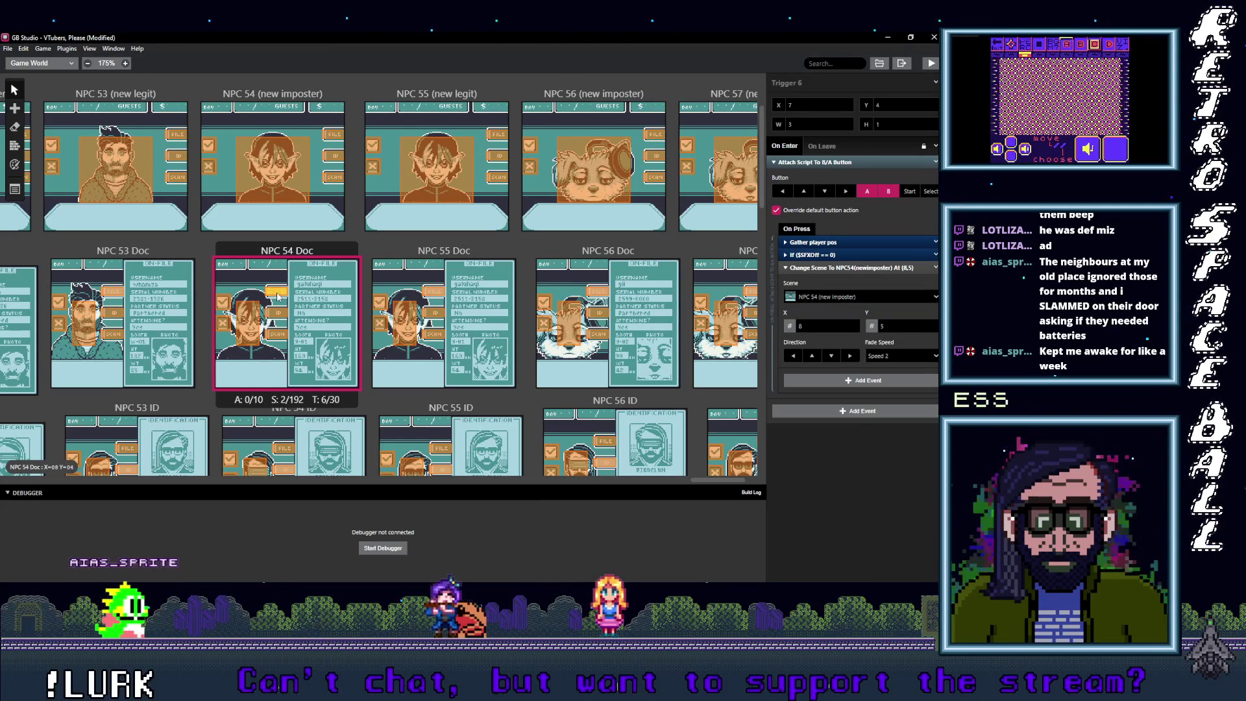
left_click(279, 315)
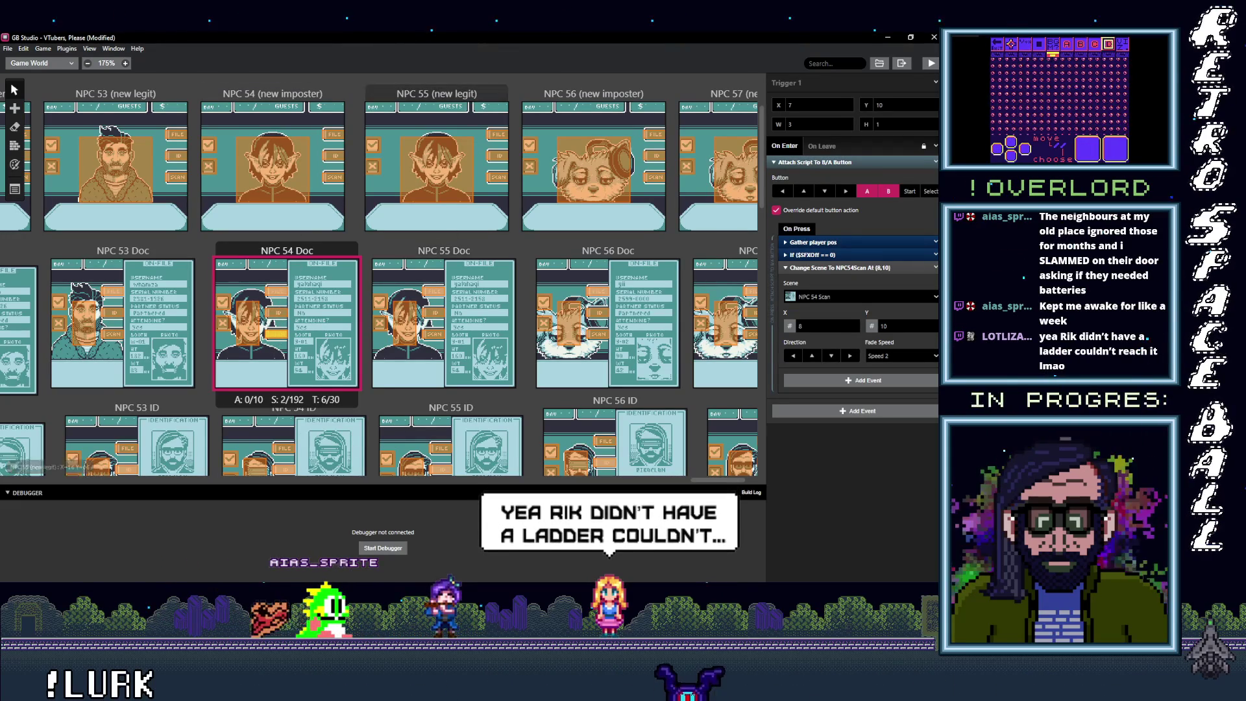
scroll(368, 151, "right", 3)
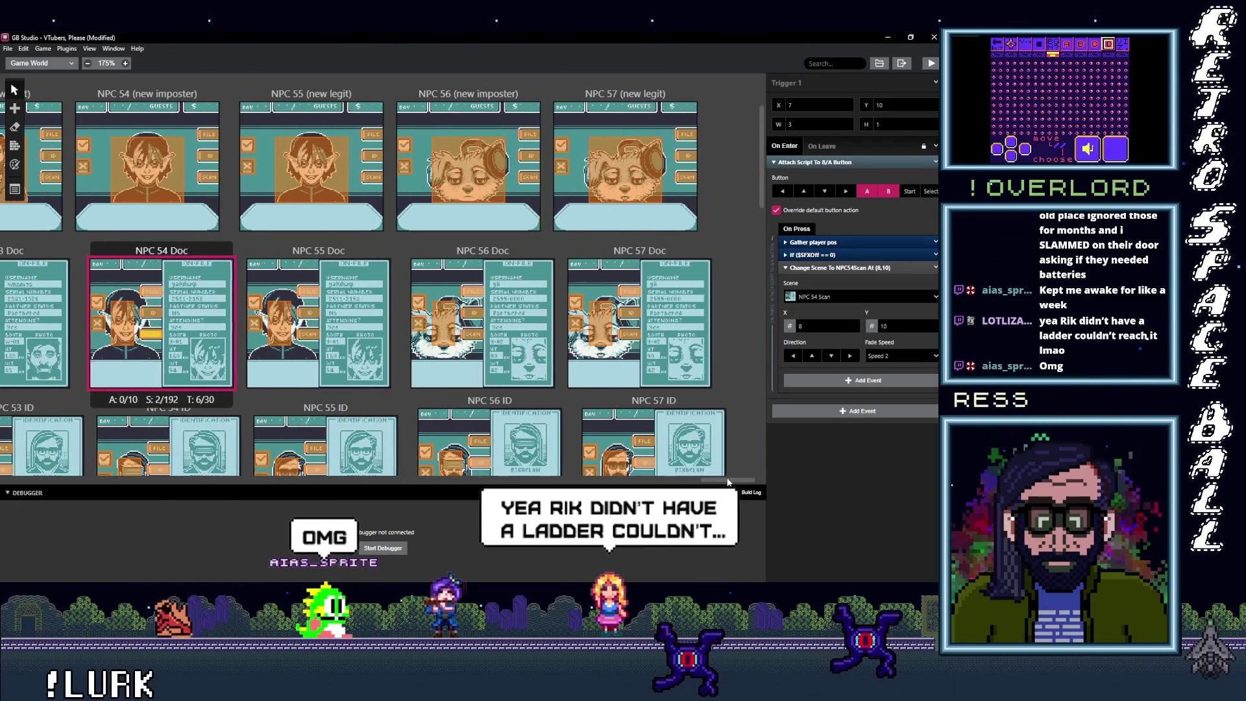
Step: Point NPC 55 (new legit)'s document and ID triggers to NPC 55 Doc and NPC 55 ID
left_click(372, 134)
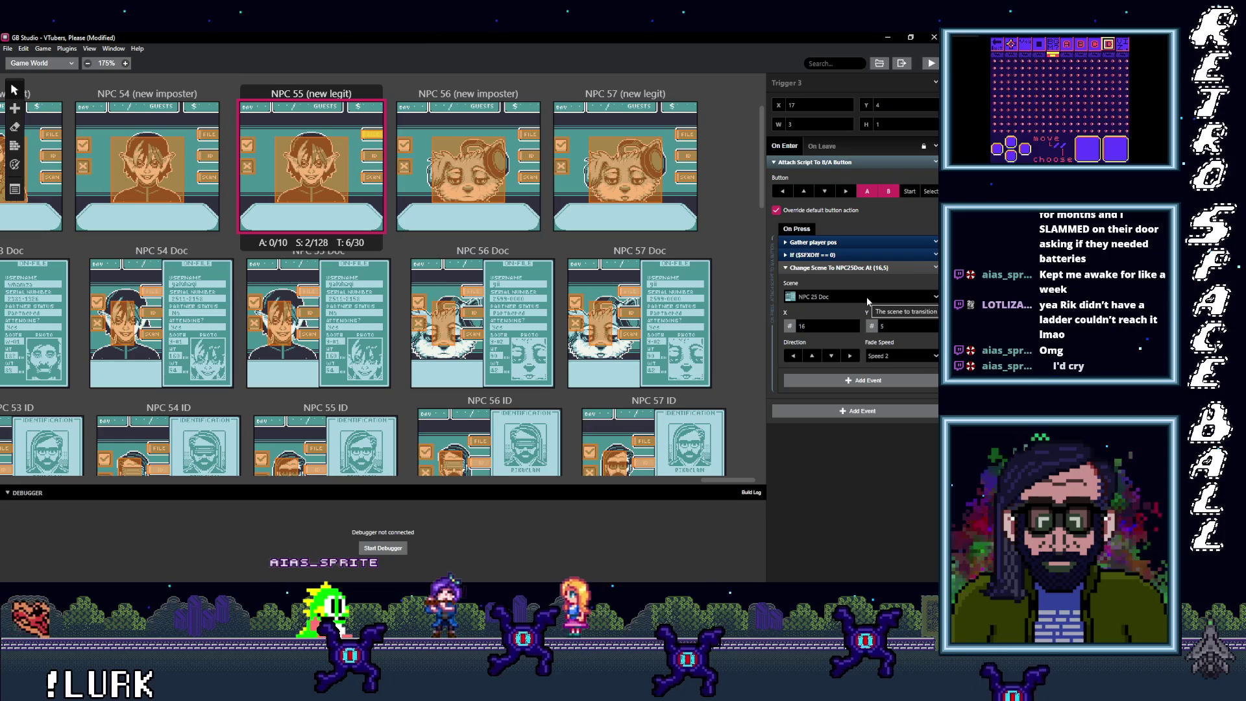
left_click(867, 297)
type("55 doc")
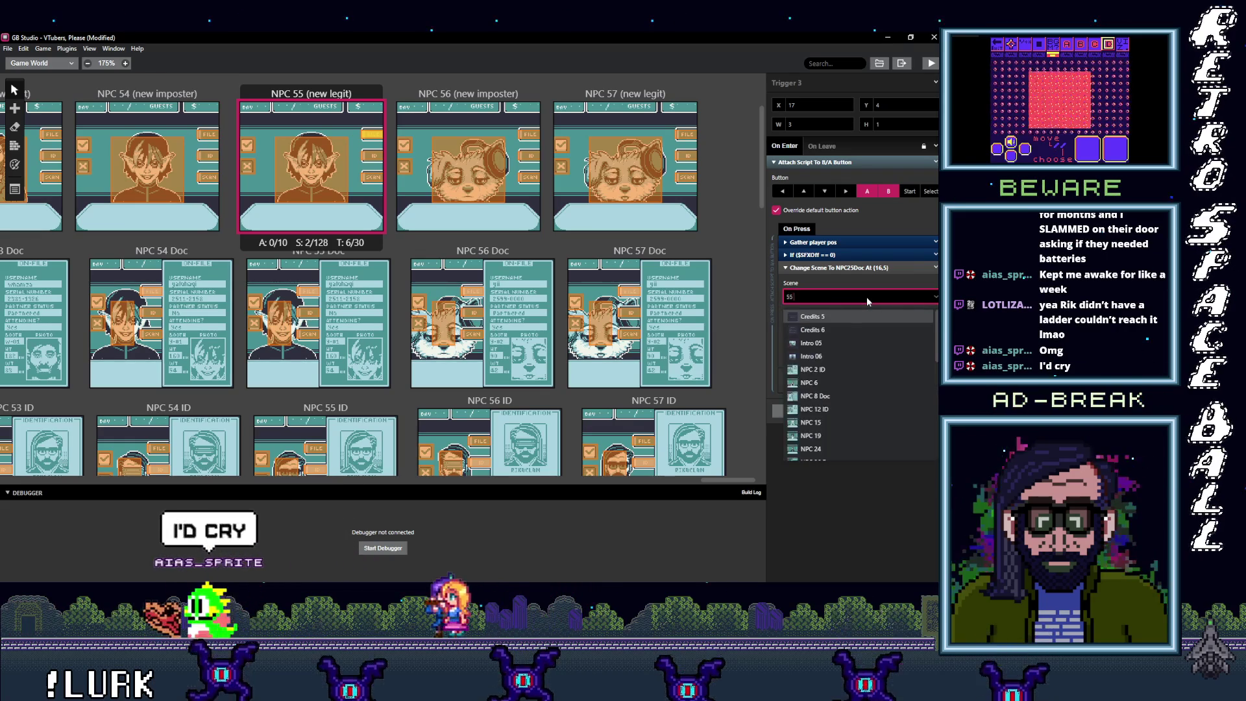
key("Return")
left_click(372, 156)
left_click(843, 297)
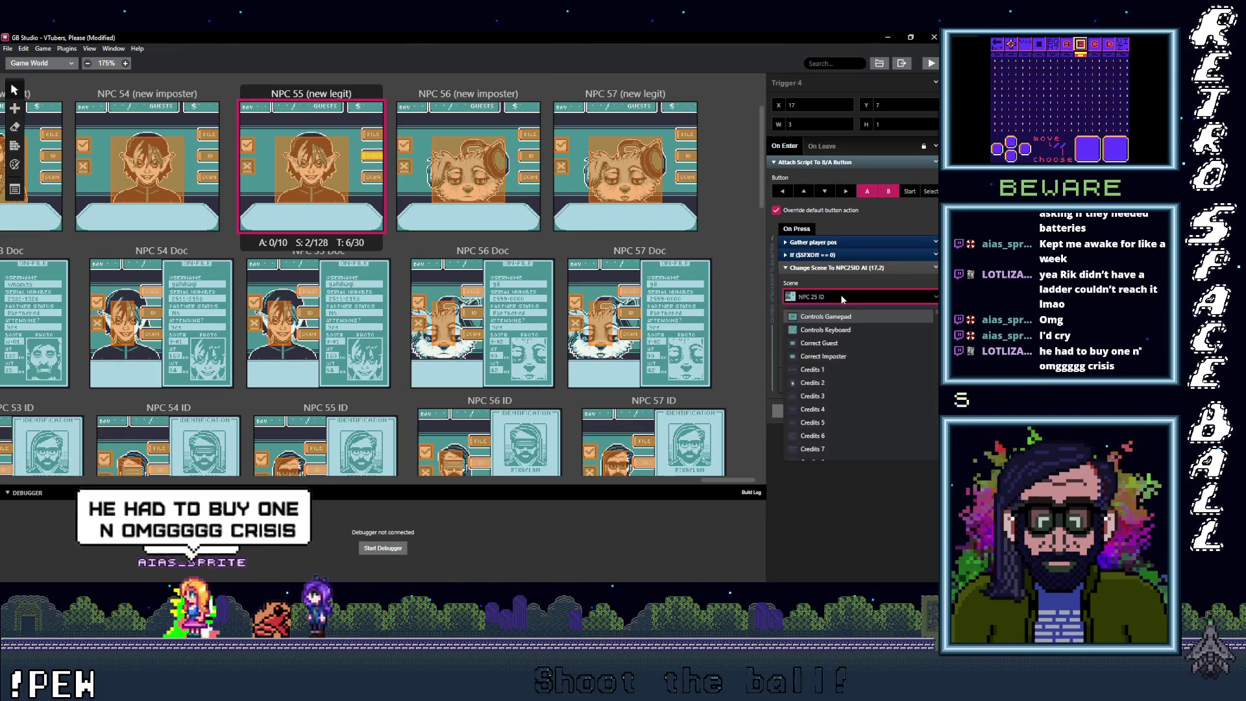
type("55id")
key("Return")
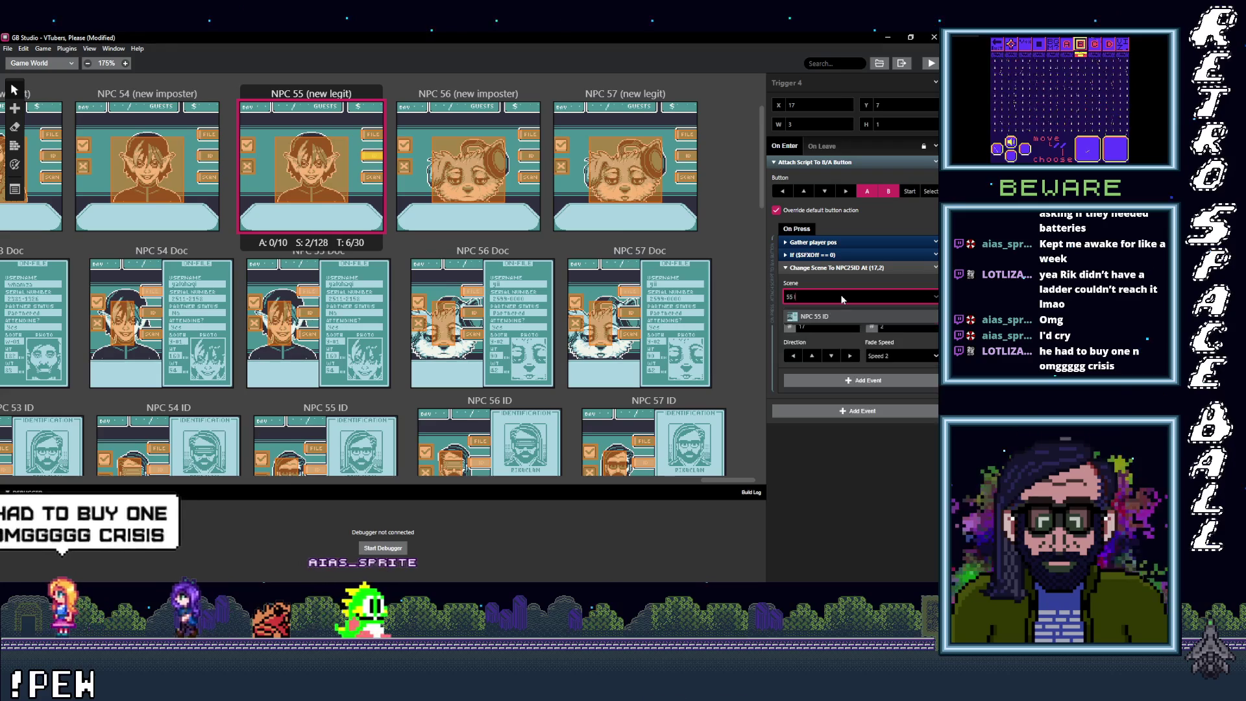
Step: Set the NPC 55 (new legit) scan trigger's destination to NPC 55 Scan
left_click(372, 176)
left_click(836, 293)
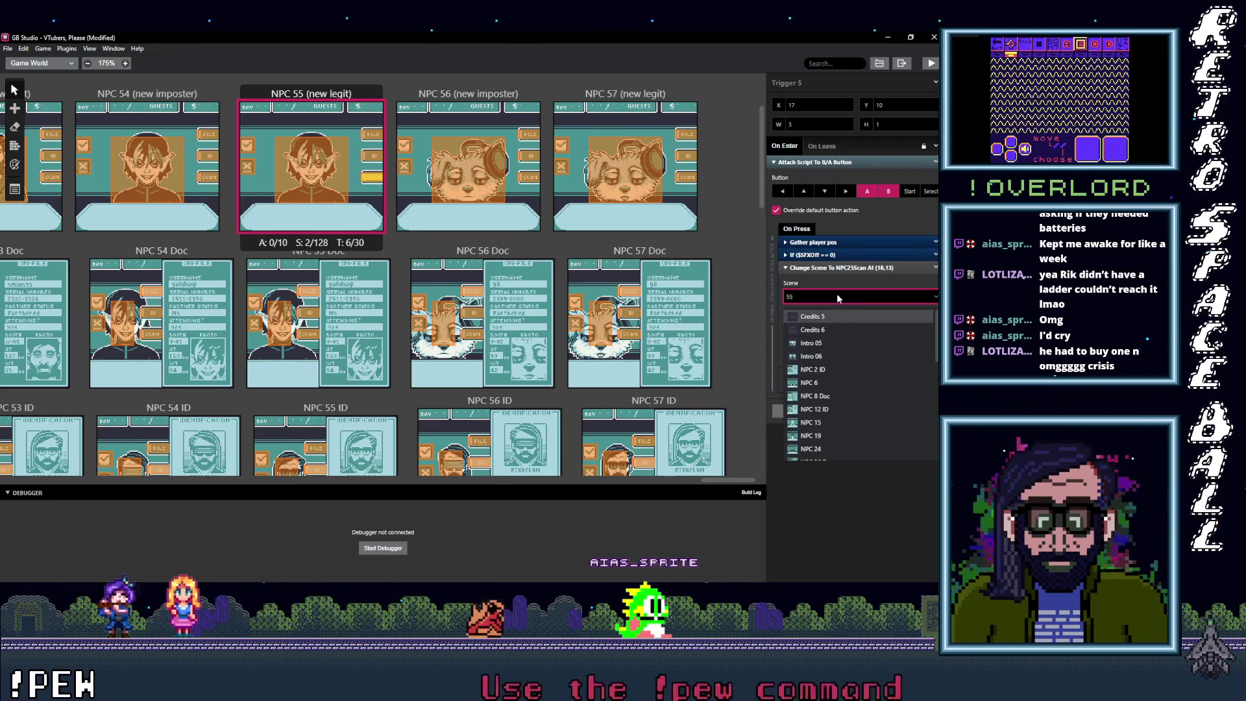
type("NPC 55 Scan")
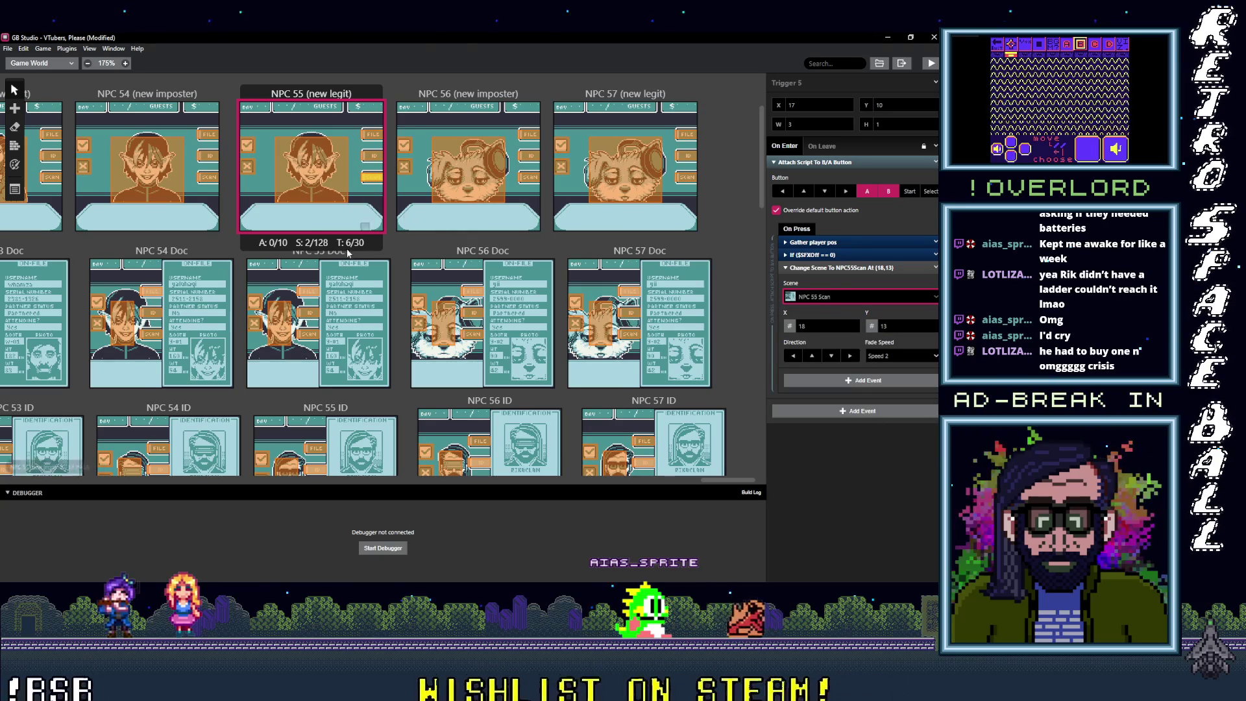
left_click(305, 292)
Step: Point NPC 55 Doc's Triggers 6 and 5 to NPC 55 (new legit)
left_click(842, 297)
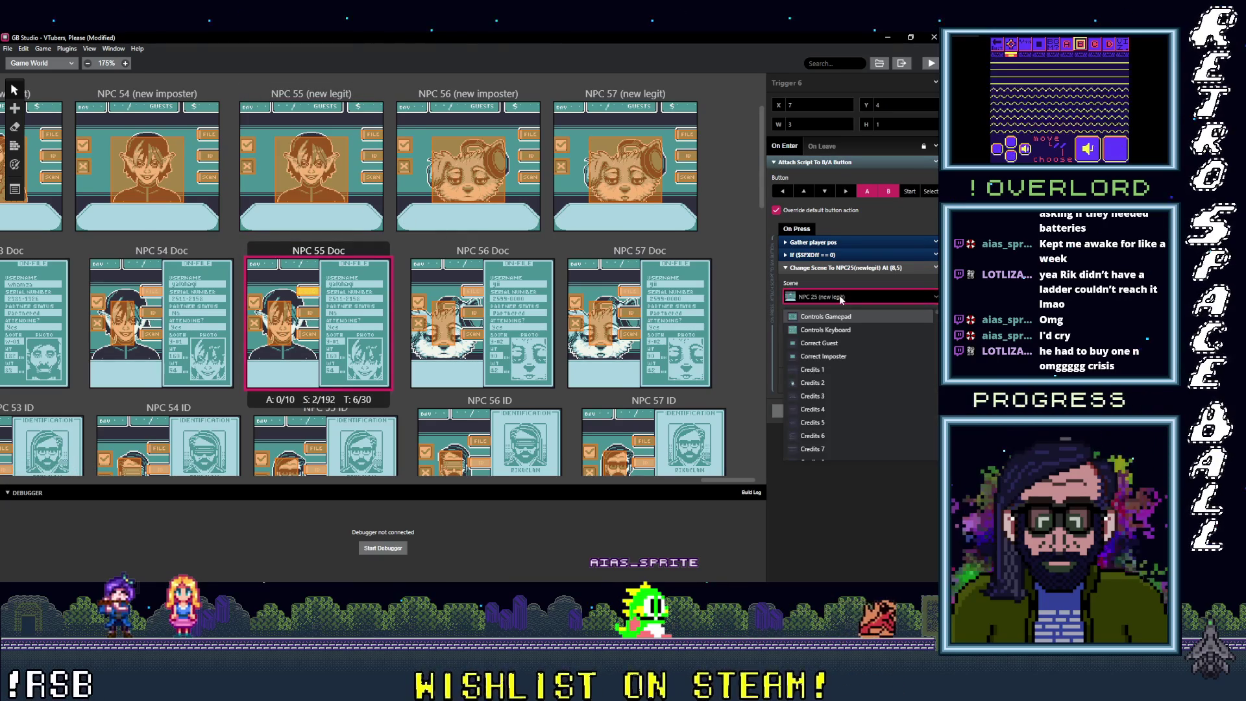
type("55 (")
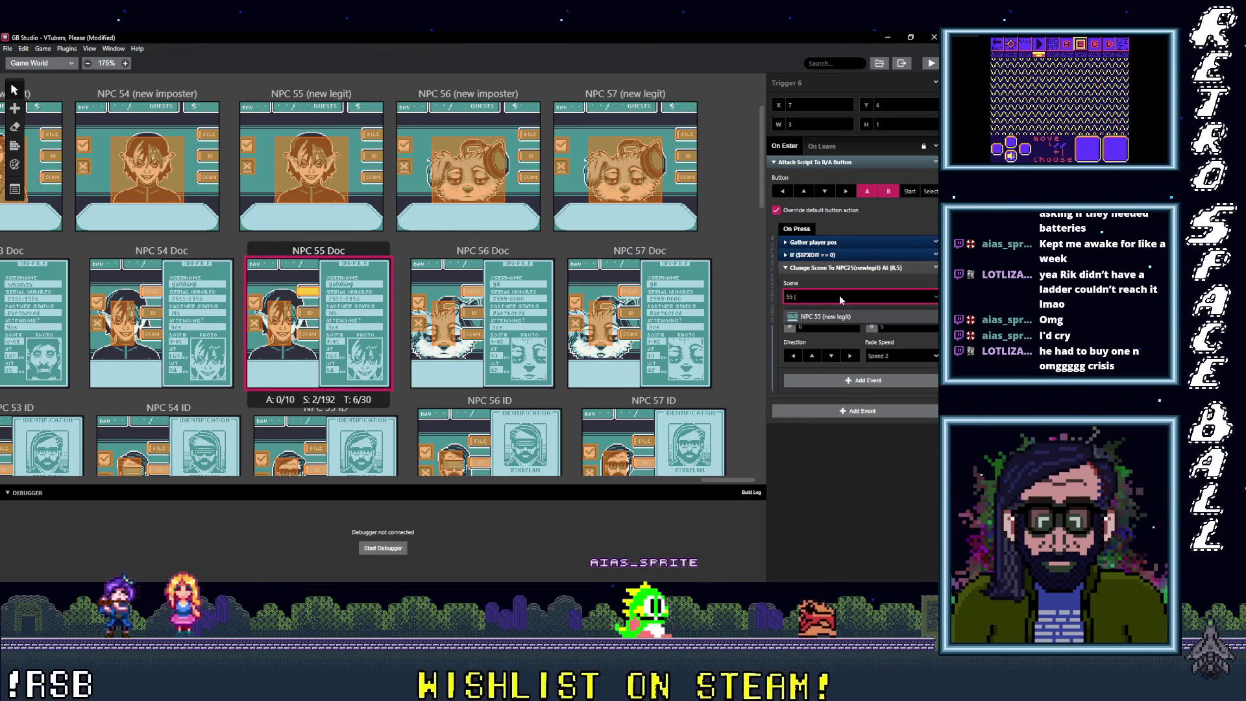
left_click(833, 316)
left_click(285, 325)
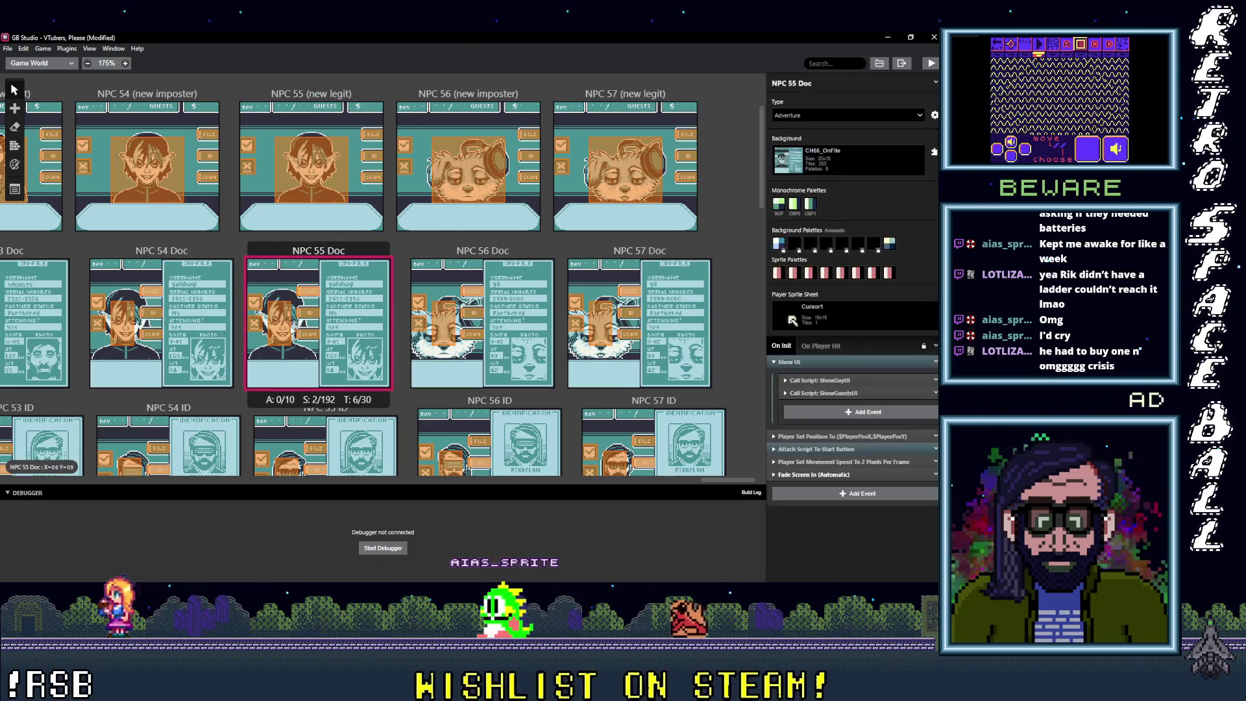
left_click(883, 286)
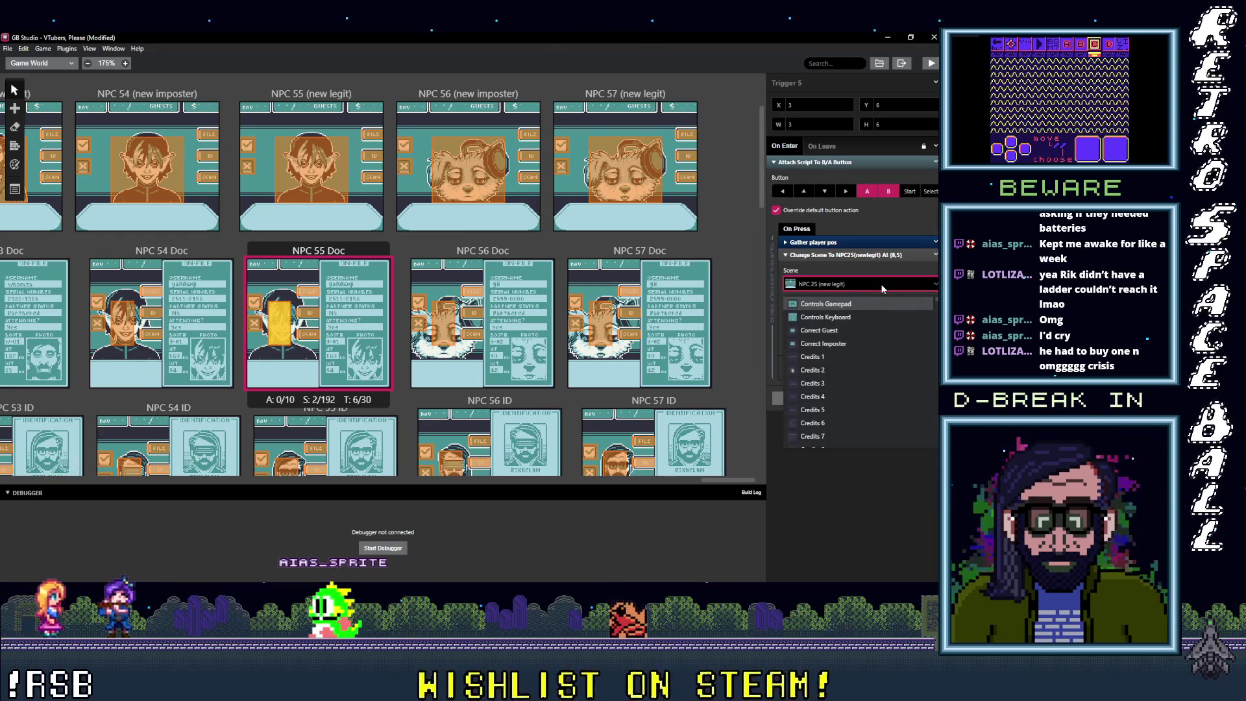
type("55")
key("Escape")
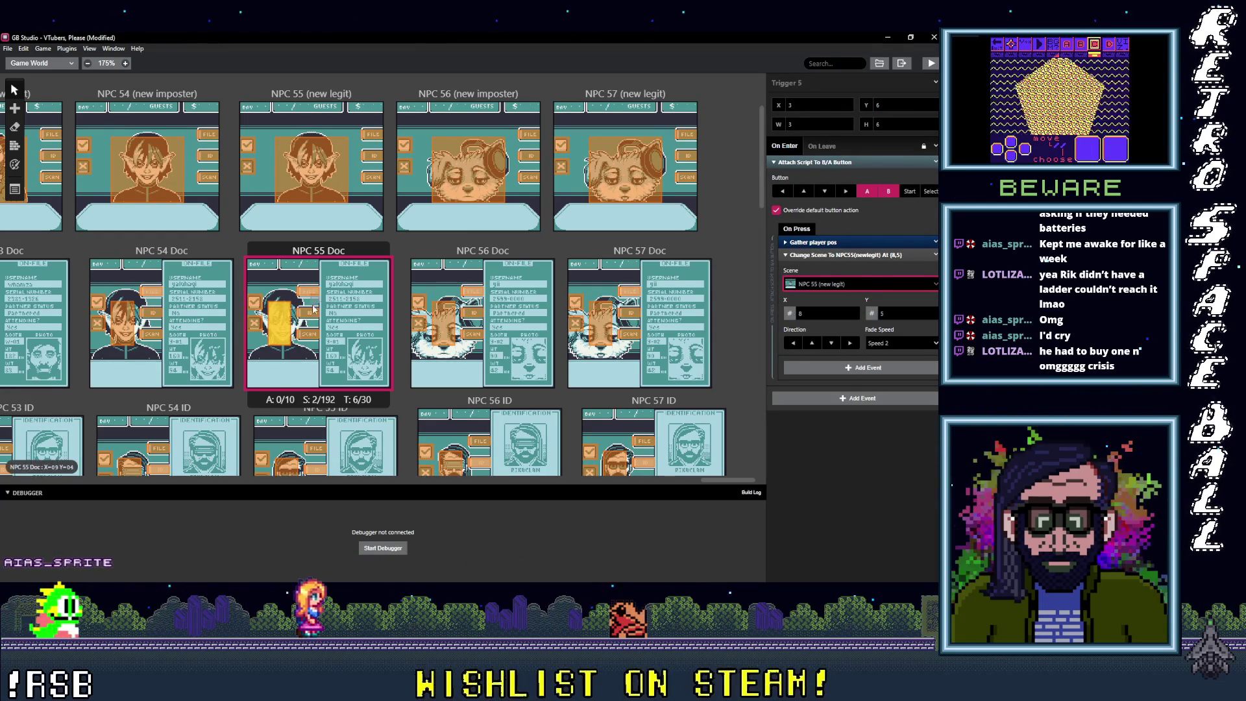
Step: Set NPC 55 Doc's ID trigger to NPC 55 ID and its scan trigger to NPC 55 Scan
left_click(313, 316)
left_click(860, 299)
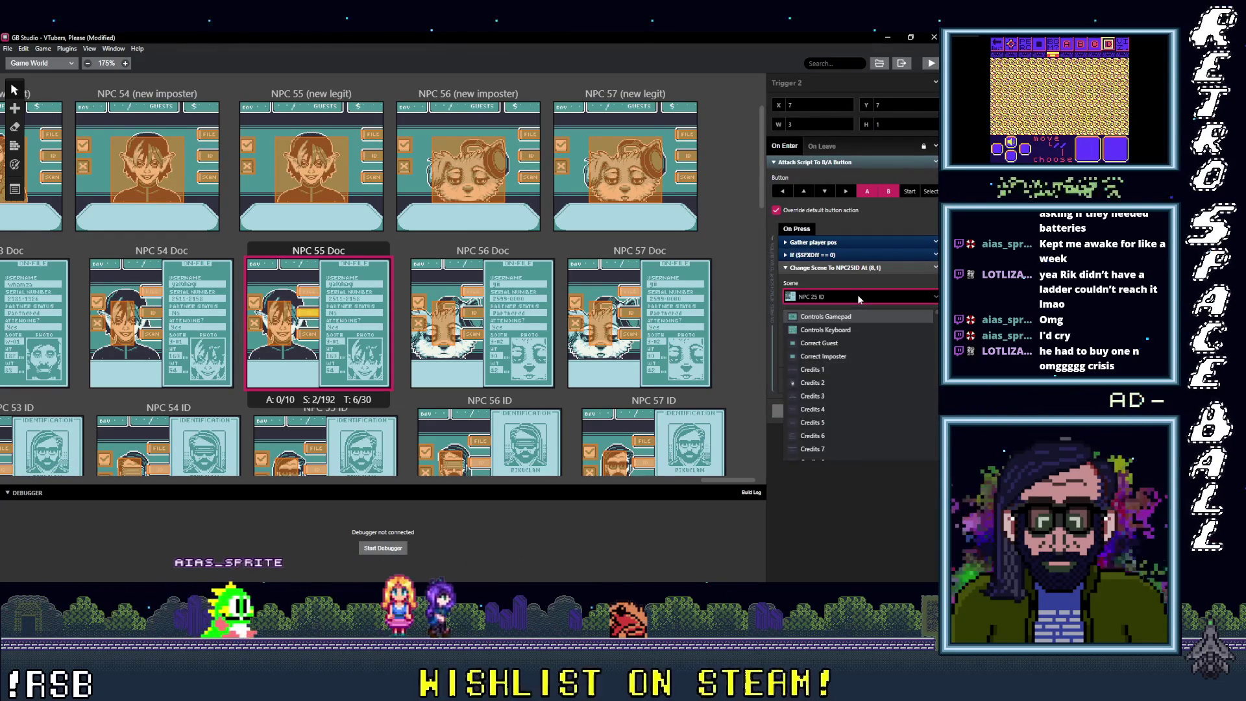
type("55 ID")
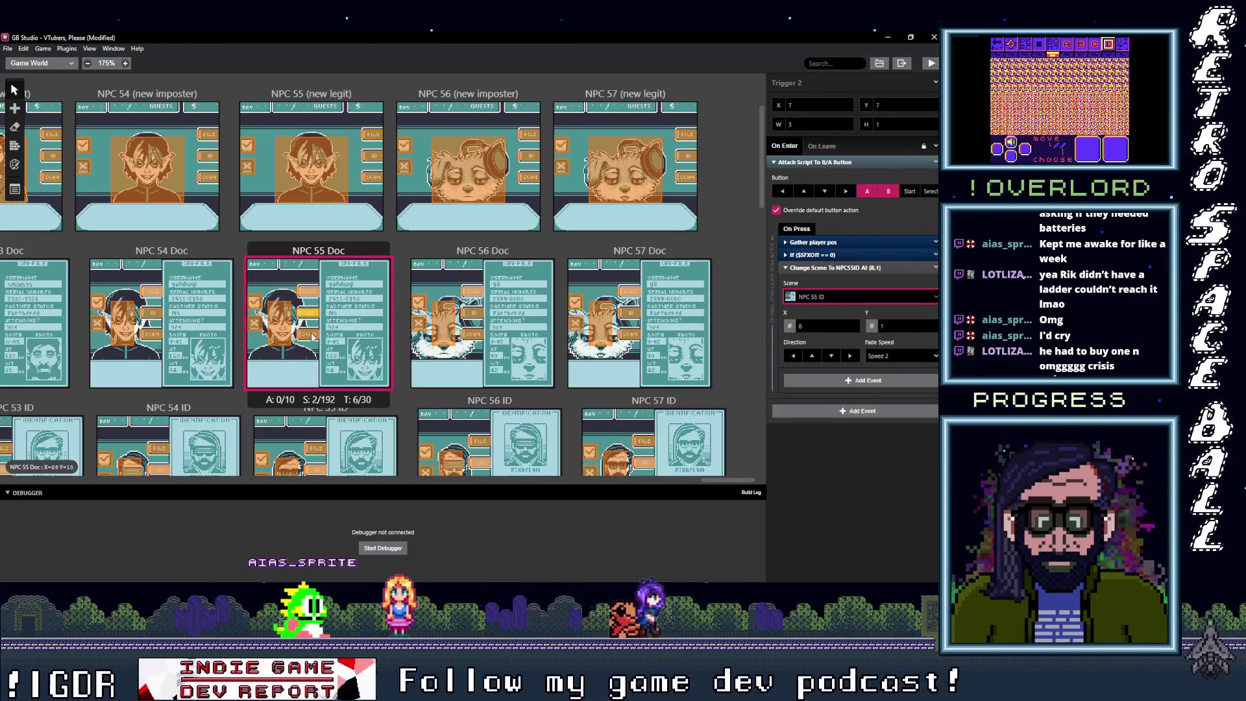
left_click(306, 336)
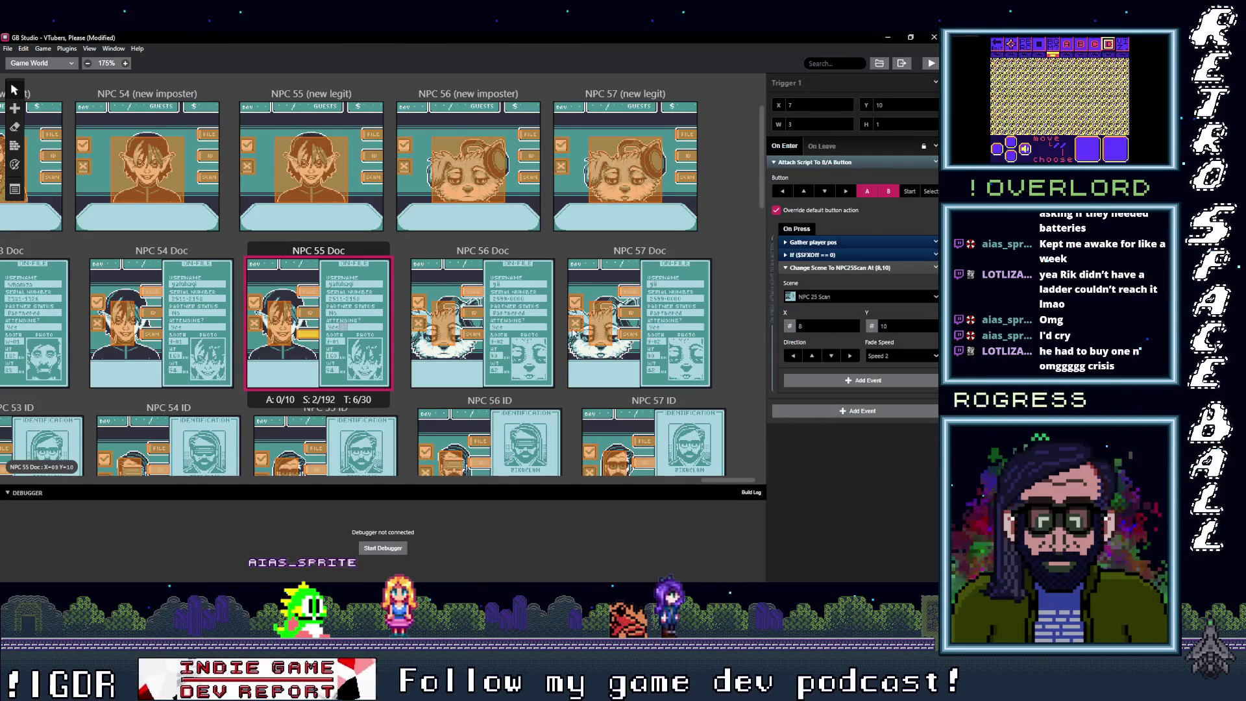
left_click(842, 298)
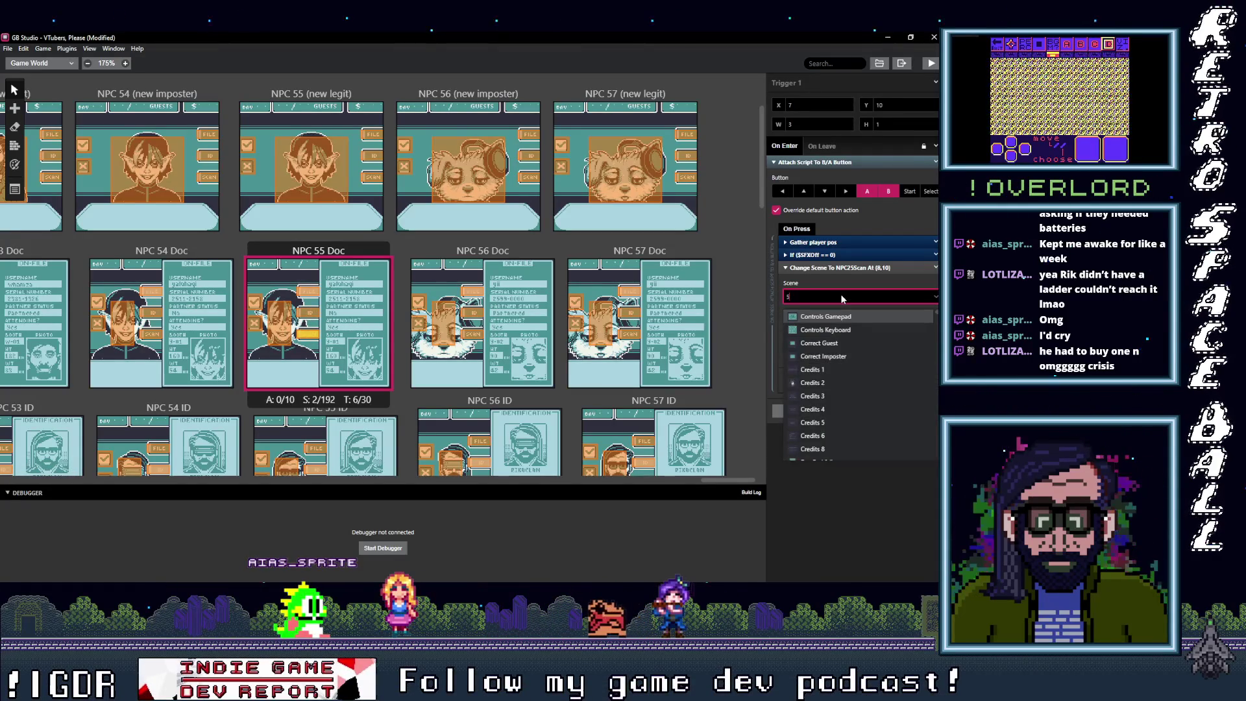
type("55 Scan")
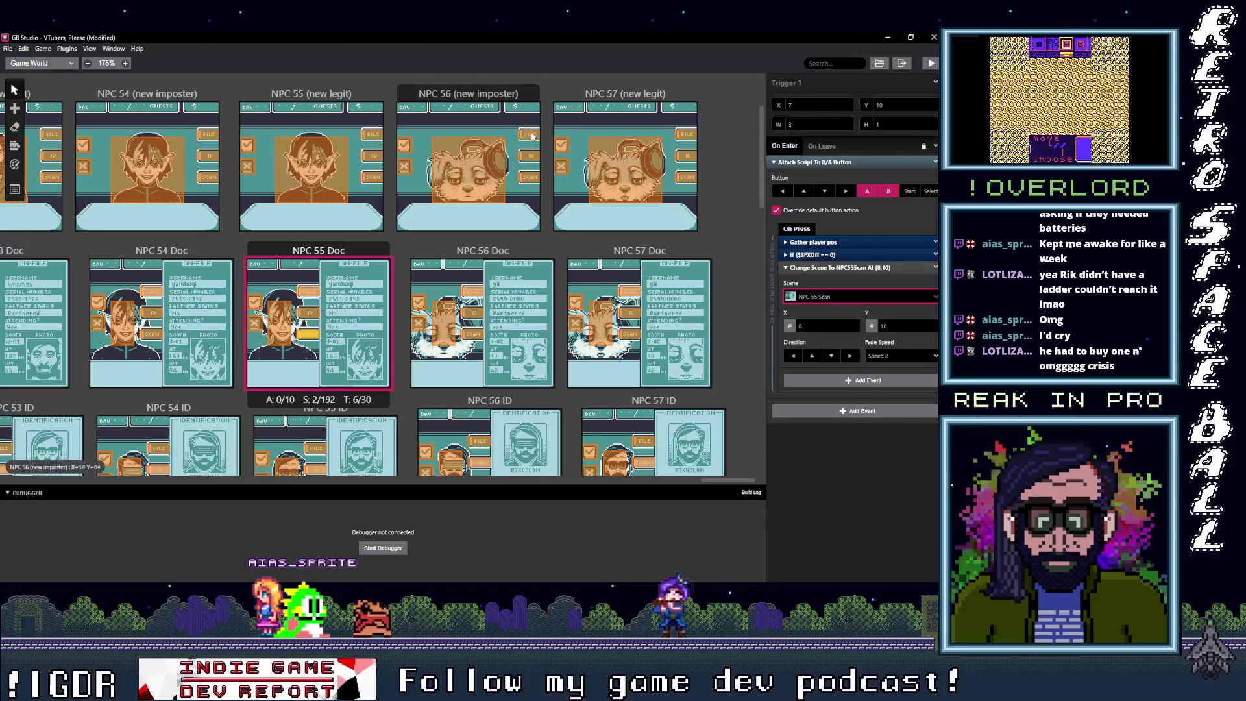
left_click(532, 136)
Step: Set Triggers 3, 4 and 5 in NPC 56 (new imposter) to NPC 56 Doc, ID and Scan
left_click(849, 297)
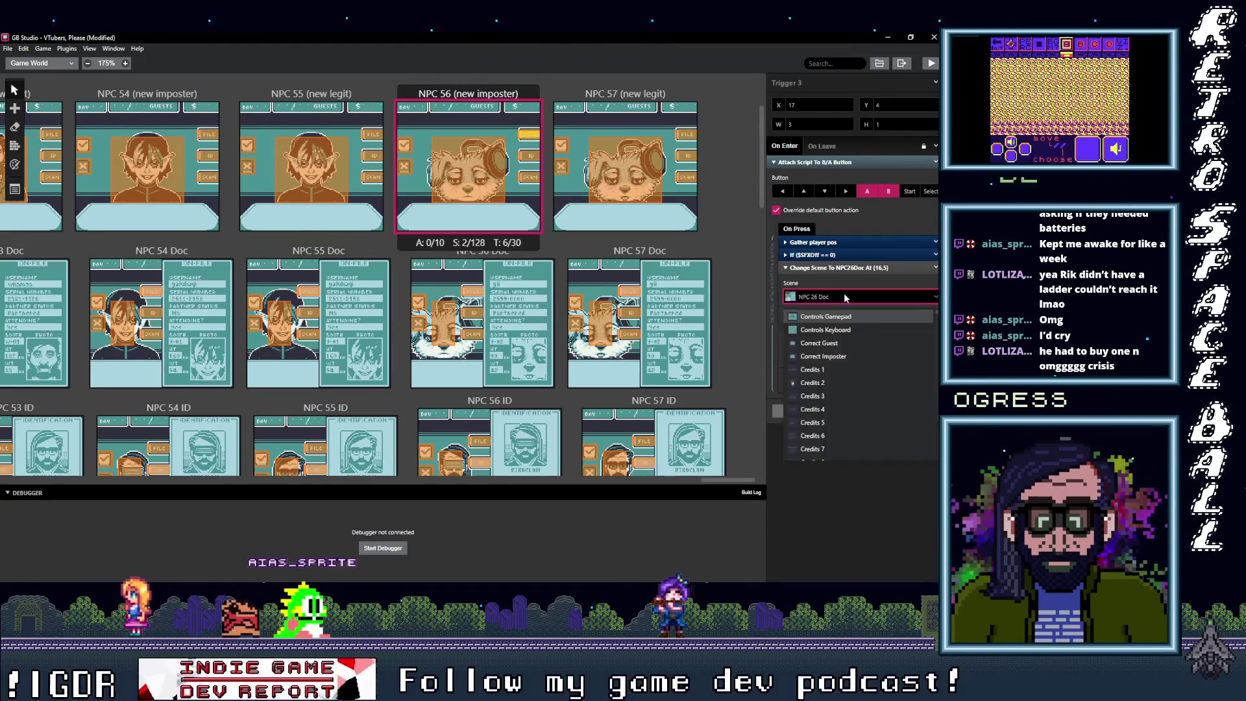
type("56 d")
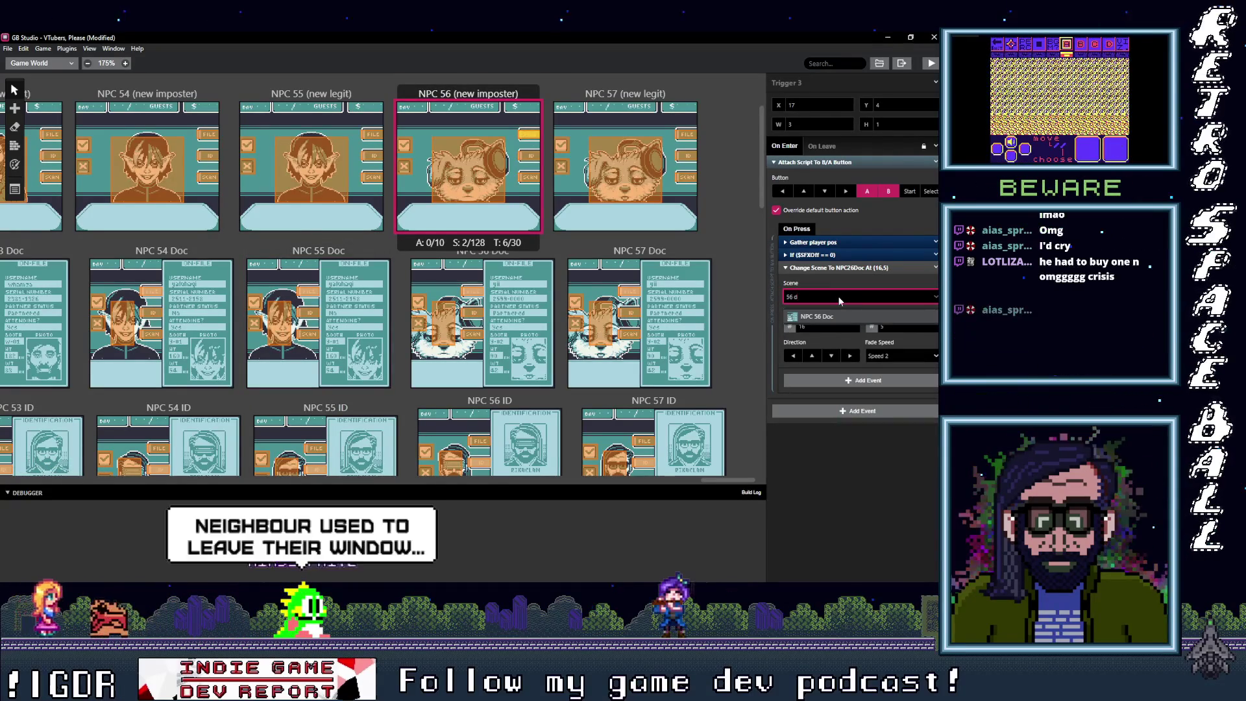
left_click(832, 317)
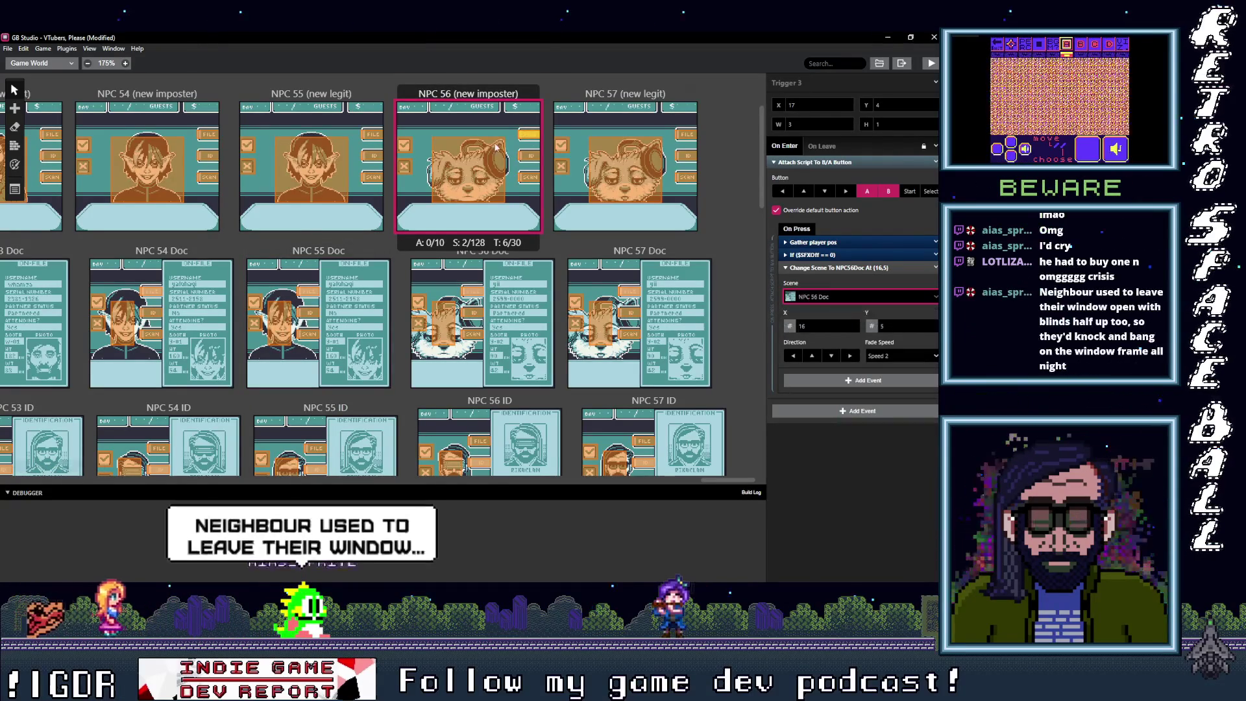
left_click(527, 156)
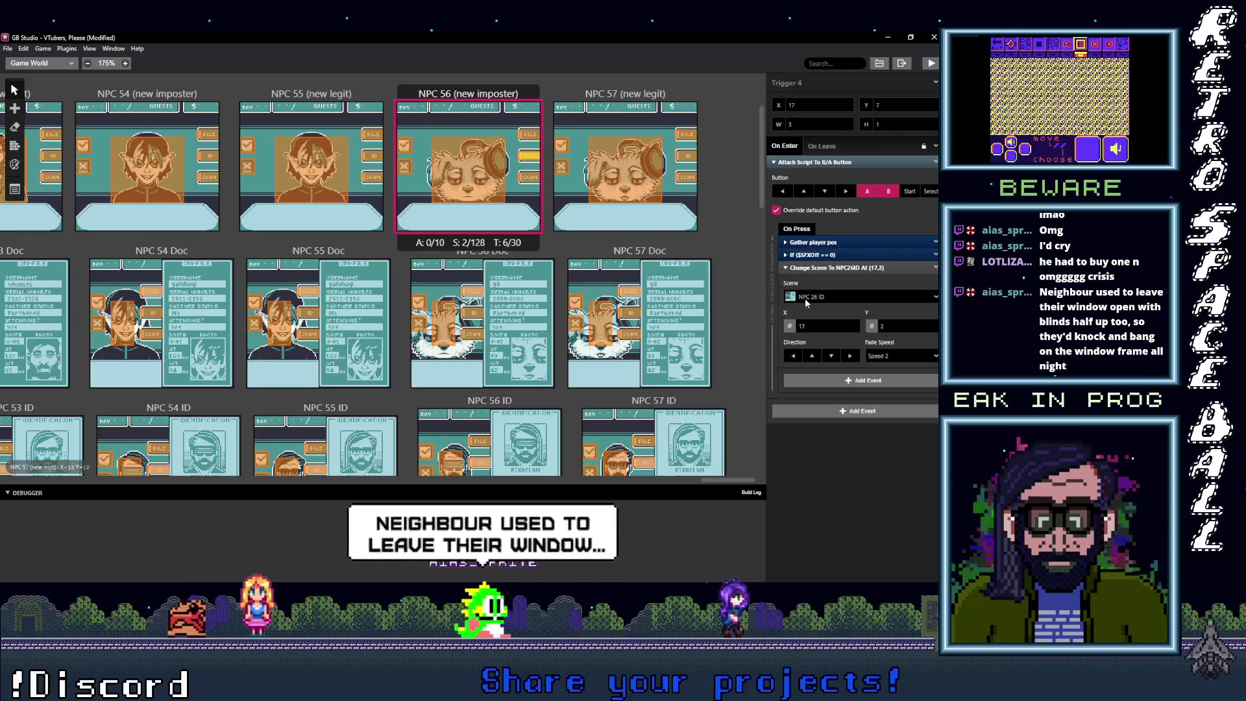
left_click(837, 297)
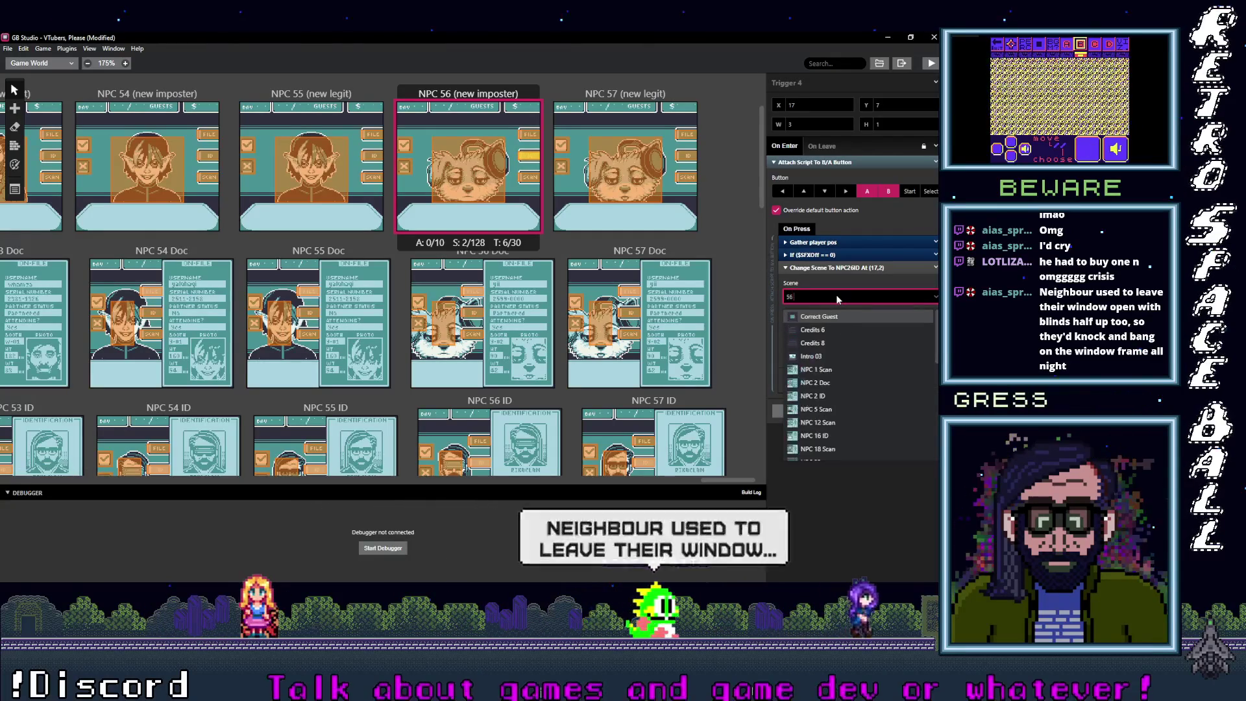
type("NPC 56 ID")
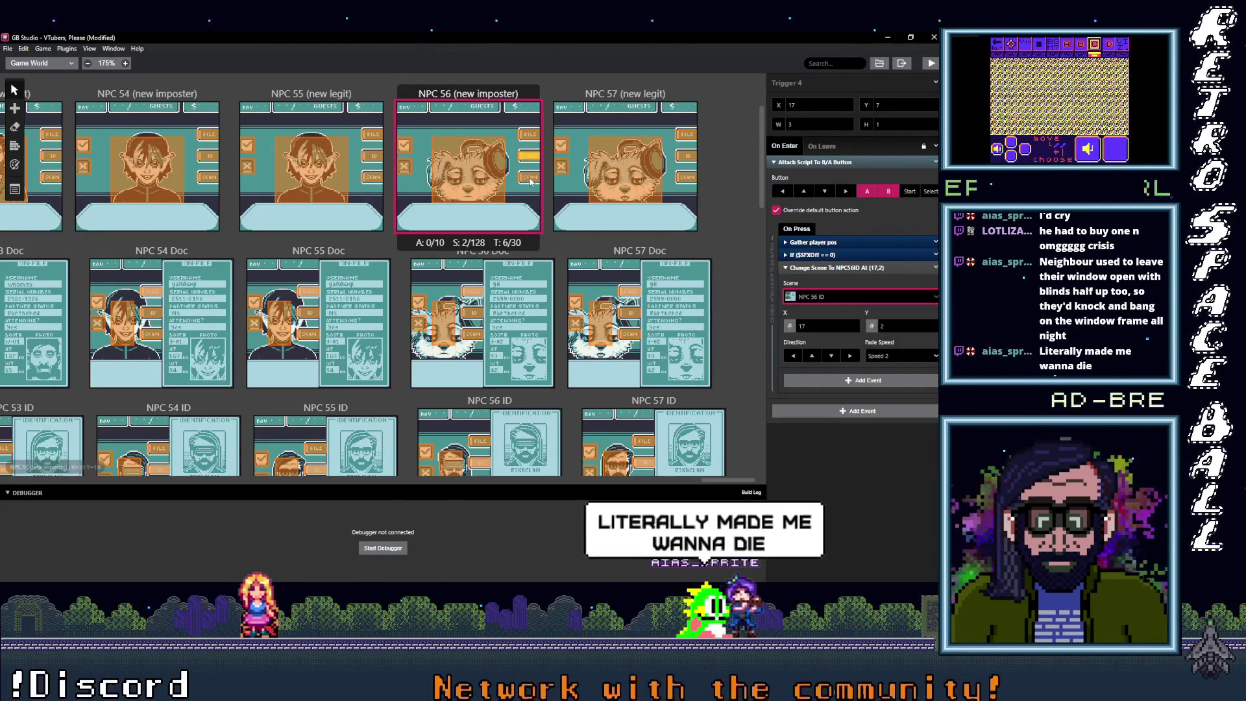
left_click(837, 296)
left_click(816, 314)
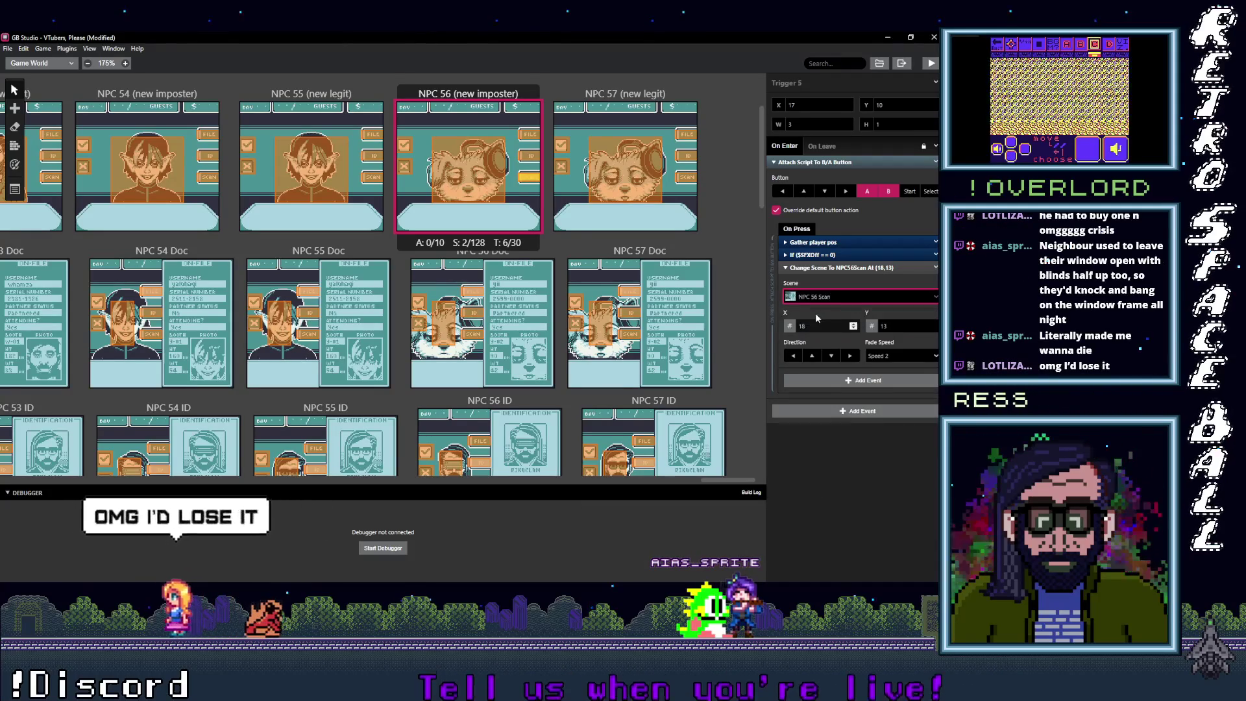
Step: Point the first two NPC 56 Doc triggers to NPC 56 (new imposter) and NPC 56 ID
left_click(472, 290)
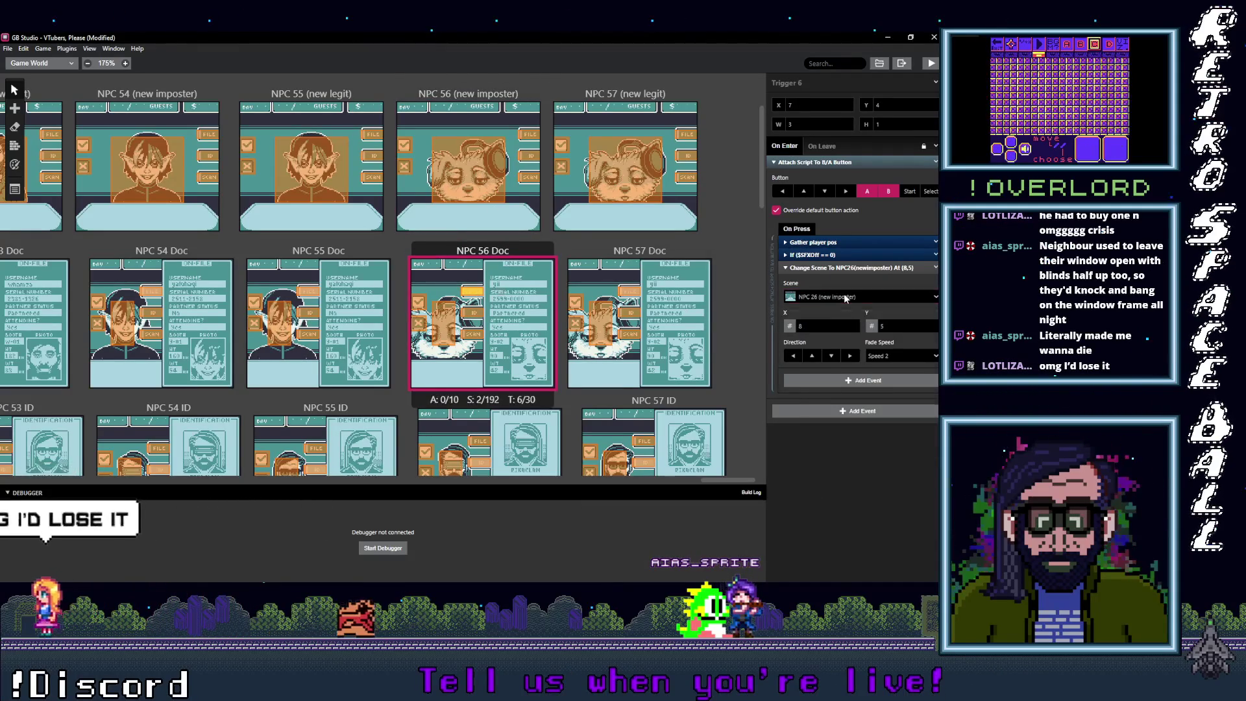
left_click(845, 297)
type("56")
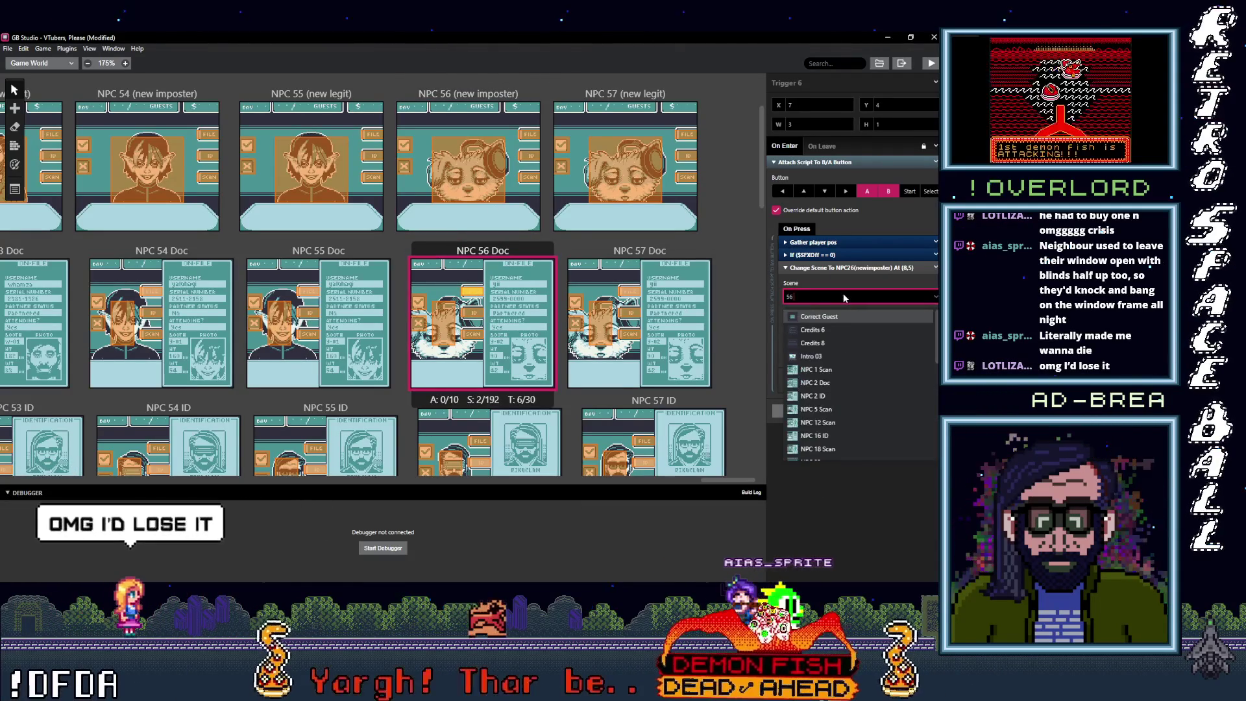
type(" (")
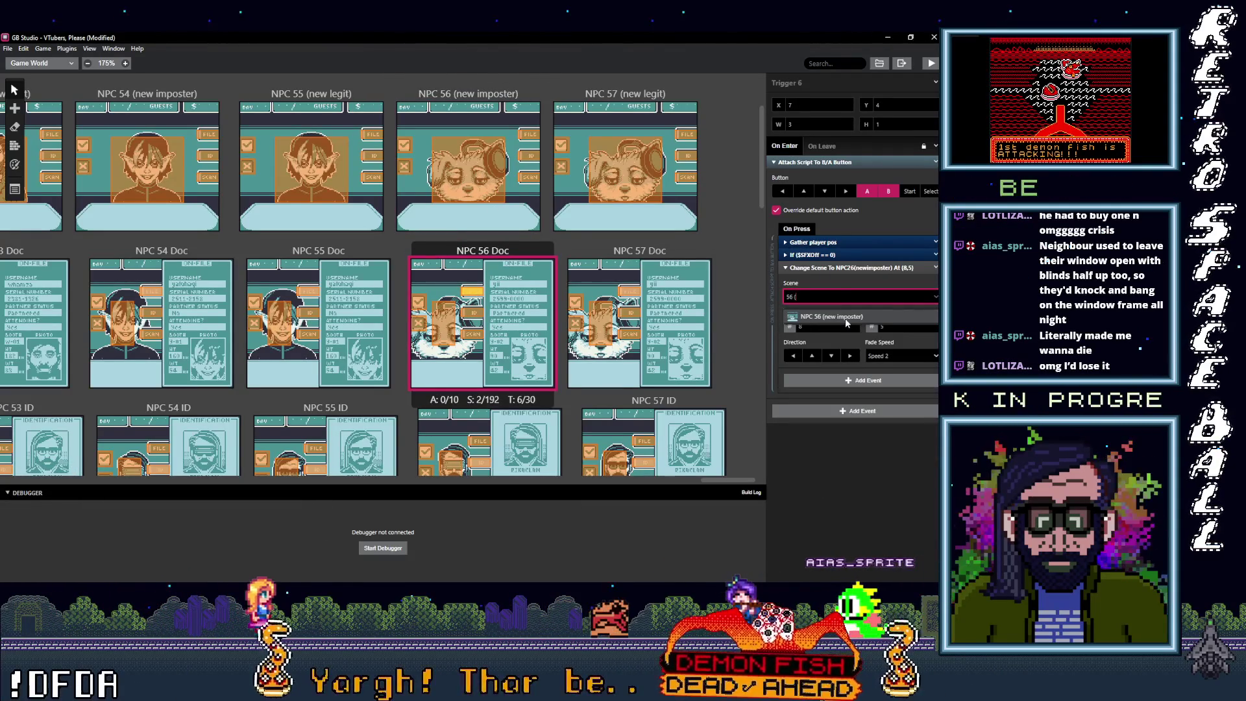
left_click(845, 318)
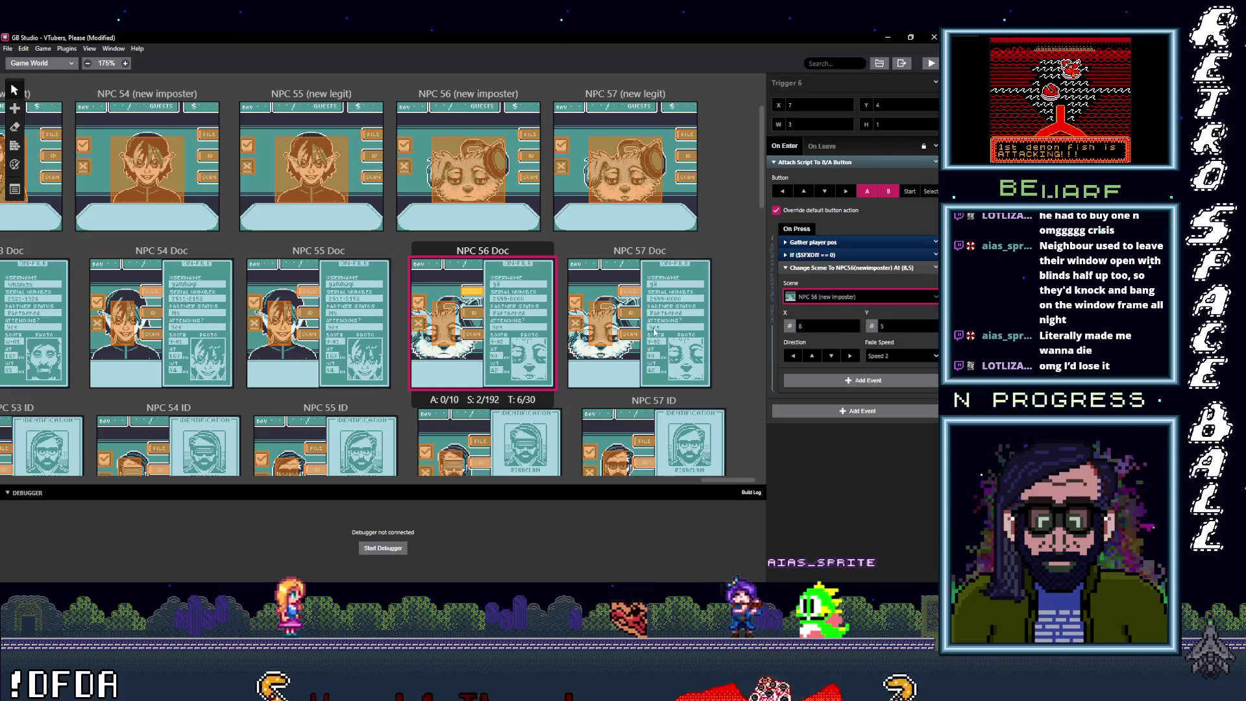
left_click(843, 299)
type("56 (")
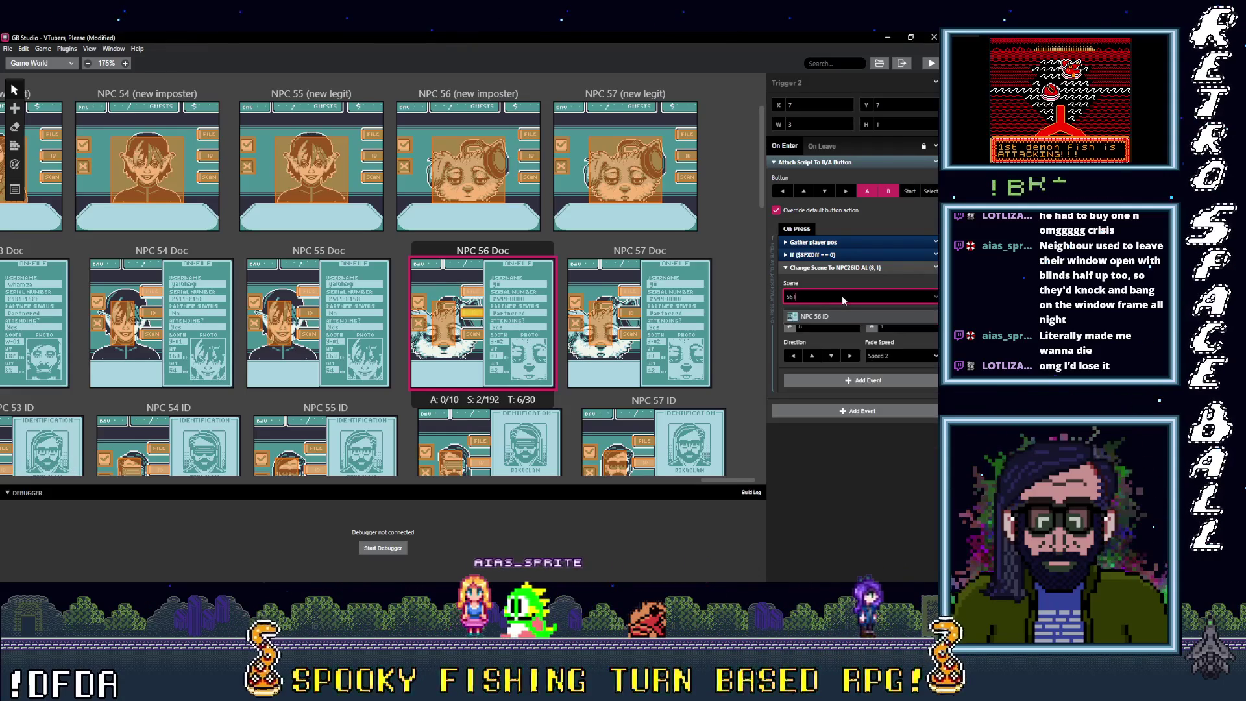
left_click(837, 316)
Step: Set NPC 56 Doc's Trigger 1 to NPC 56 Scan and Trigger 5 to NPC 56 (new imposter)
left_click(481, 336)
left_click(838, 298)
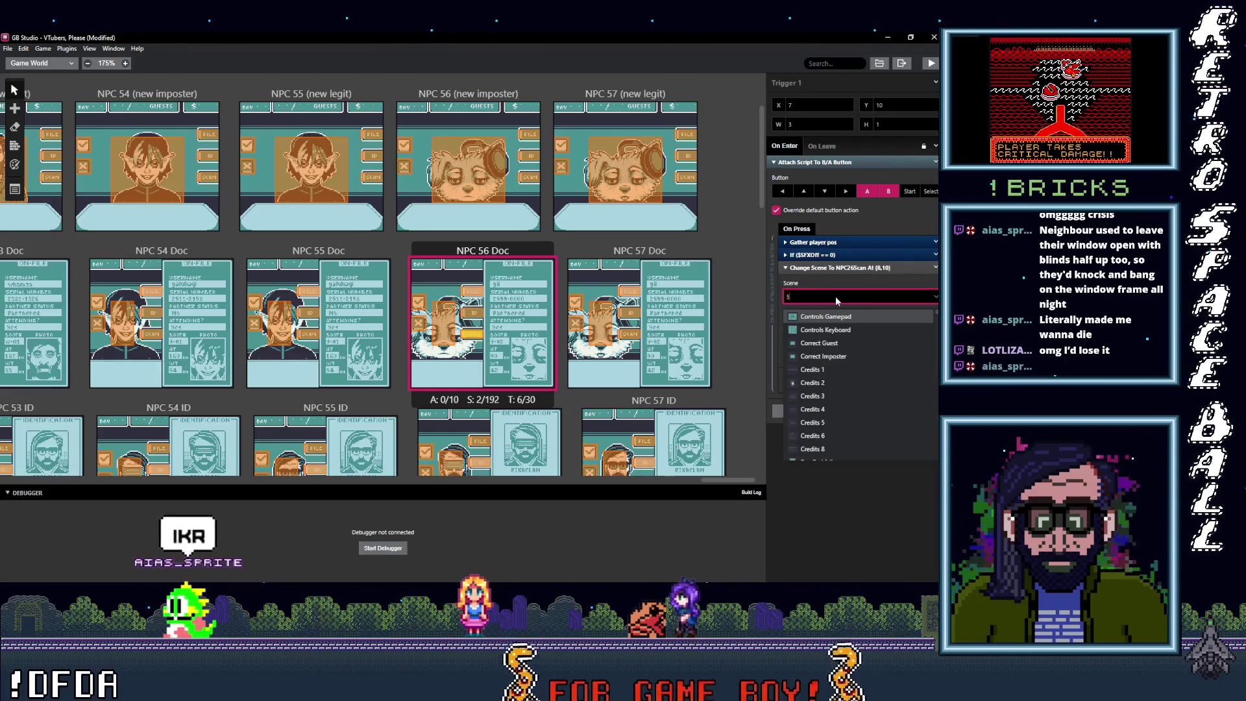
type("NPC 56 Scan")
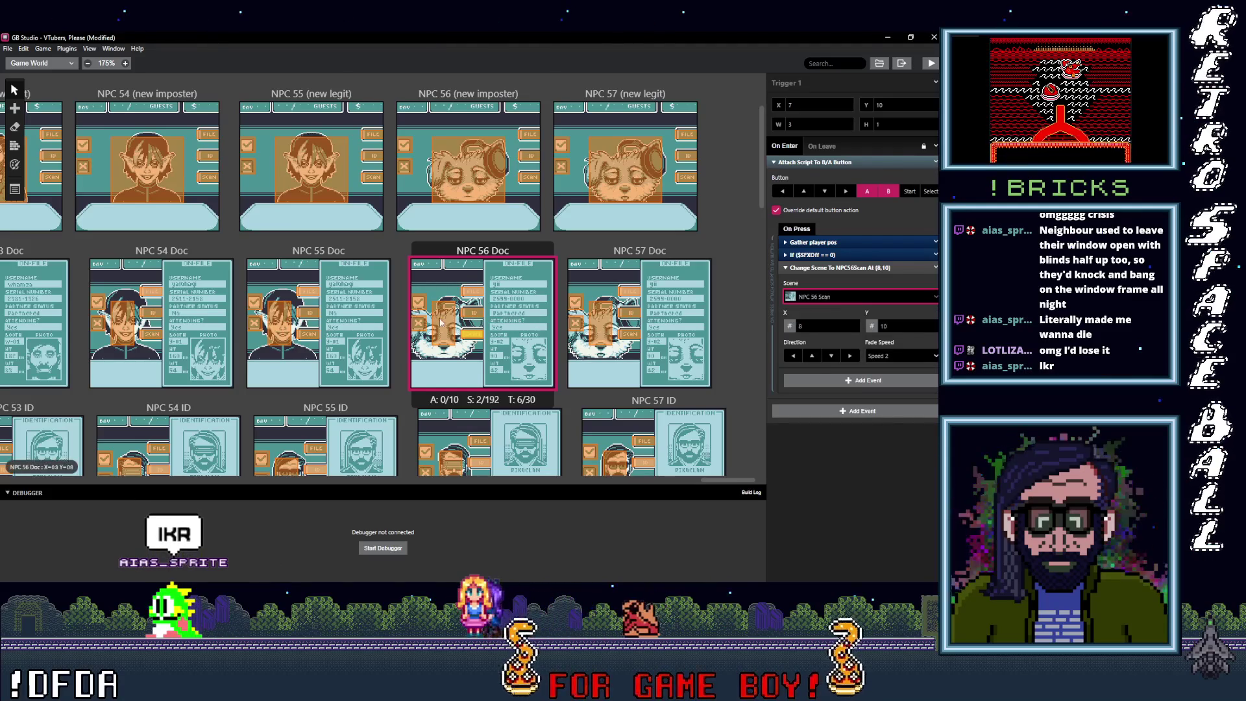
left_click(443, 321)
left_click(838, 297)
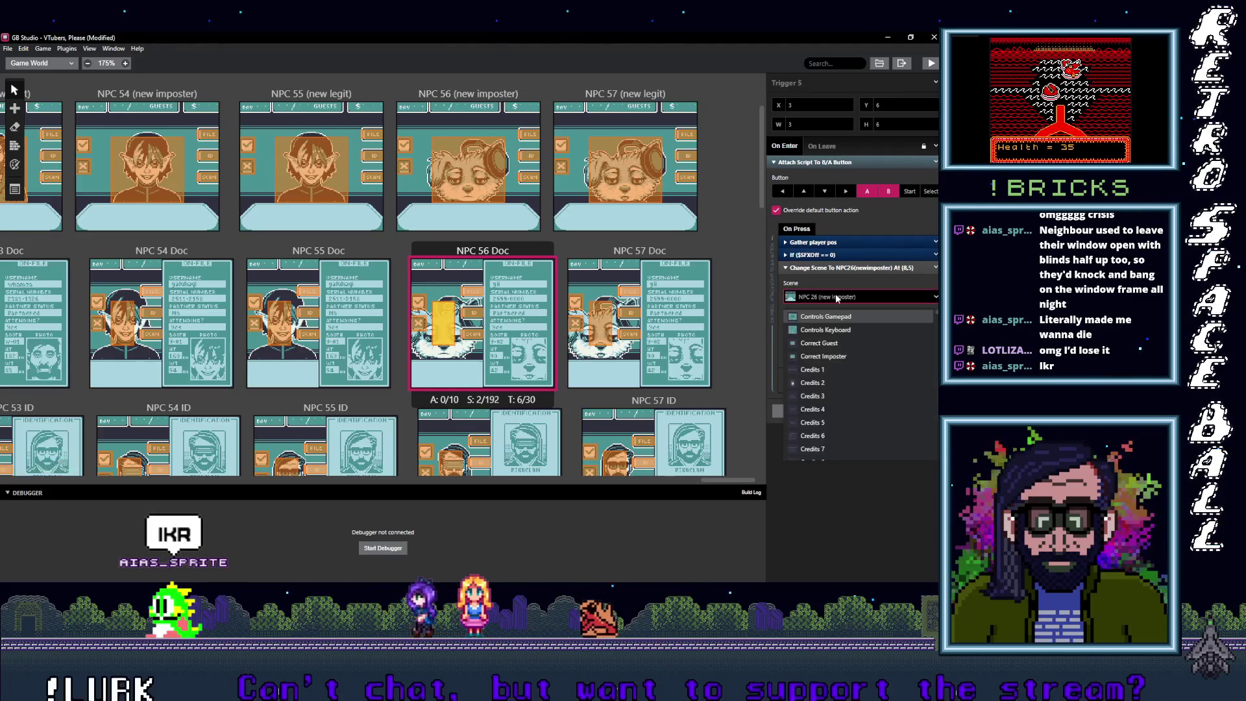
type("56 (")
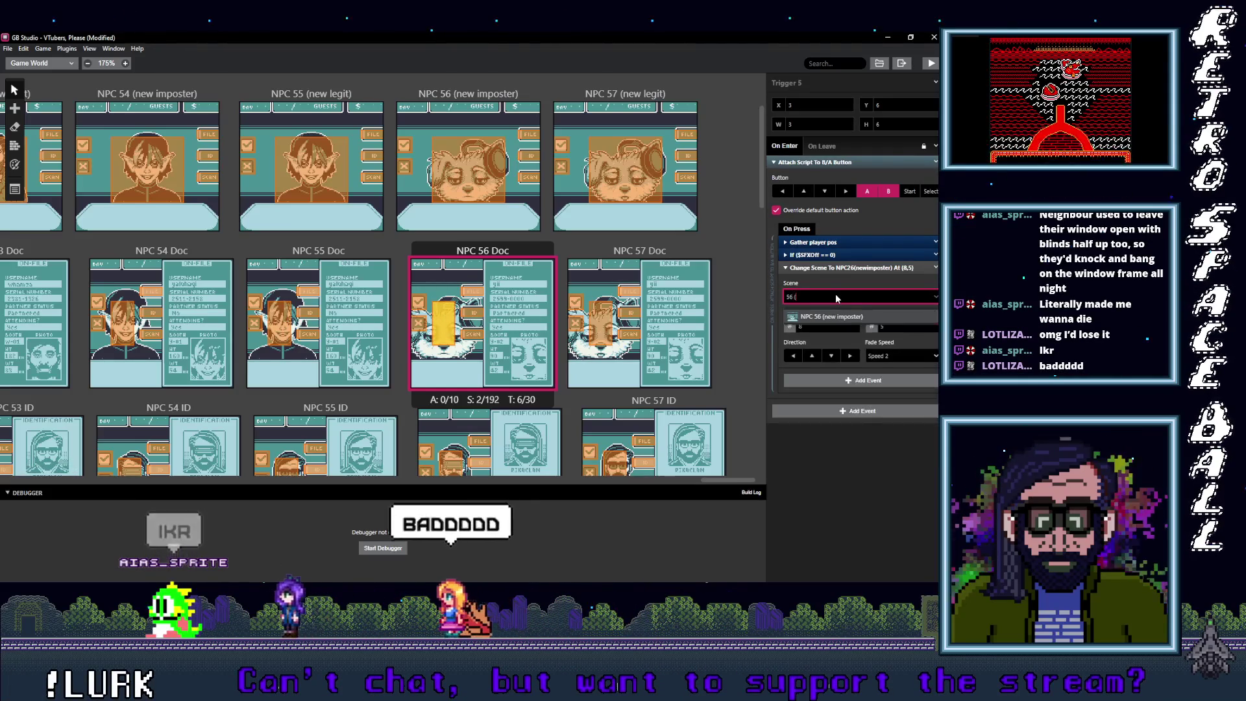
key("Return")
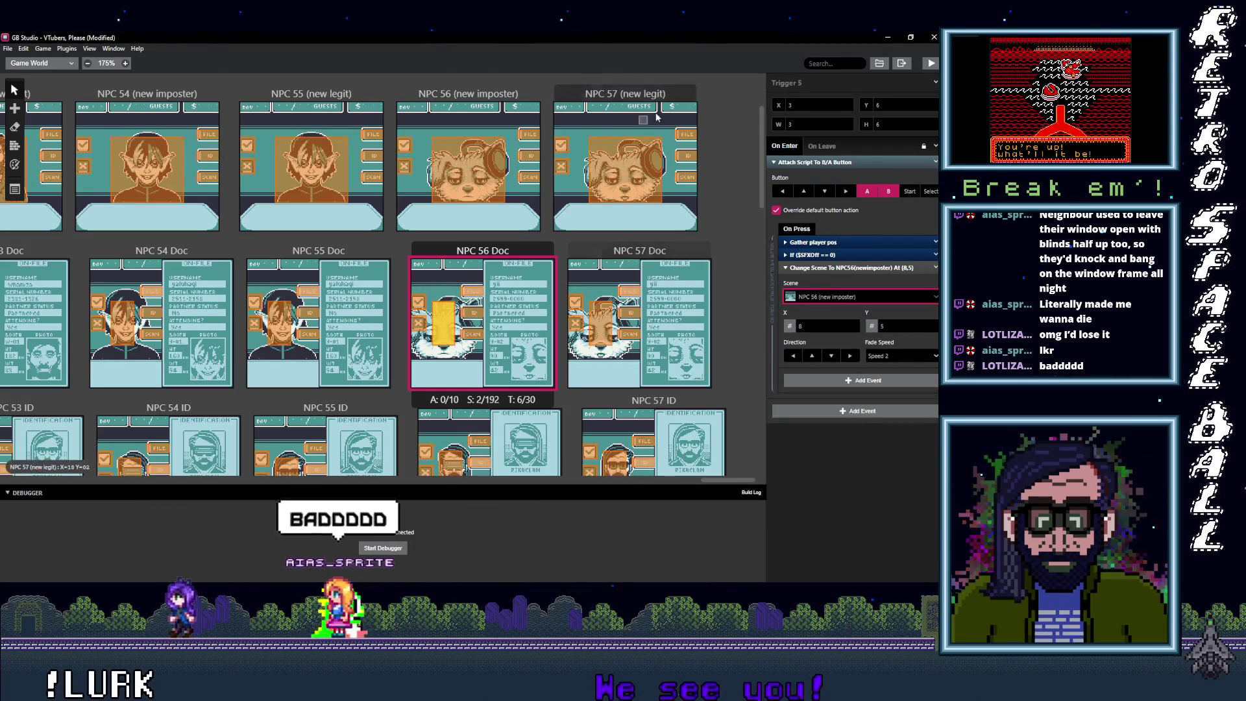
left_click(692, 134)
Step: Set NPC 57 (new legit) Triggers 3, 4 and 5 to NPC 57 Doc, NPC 57 ID and NPC 57 Scan
left_click(837, 298)
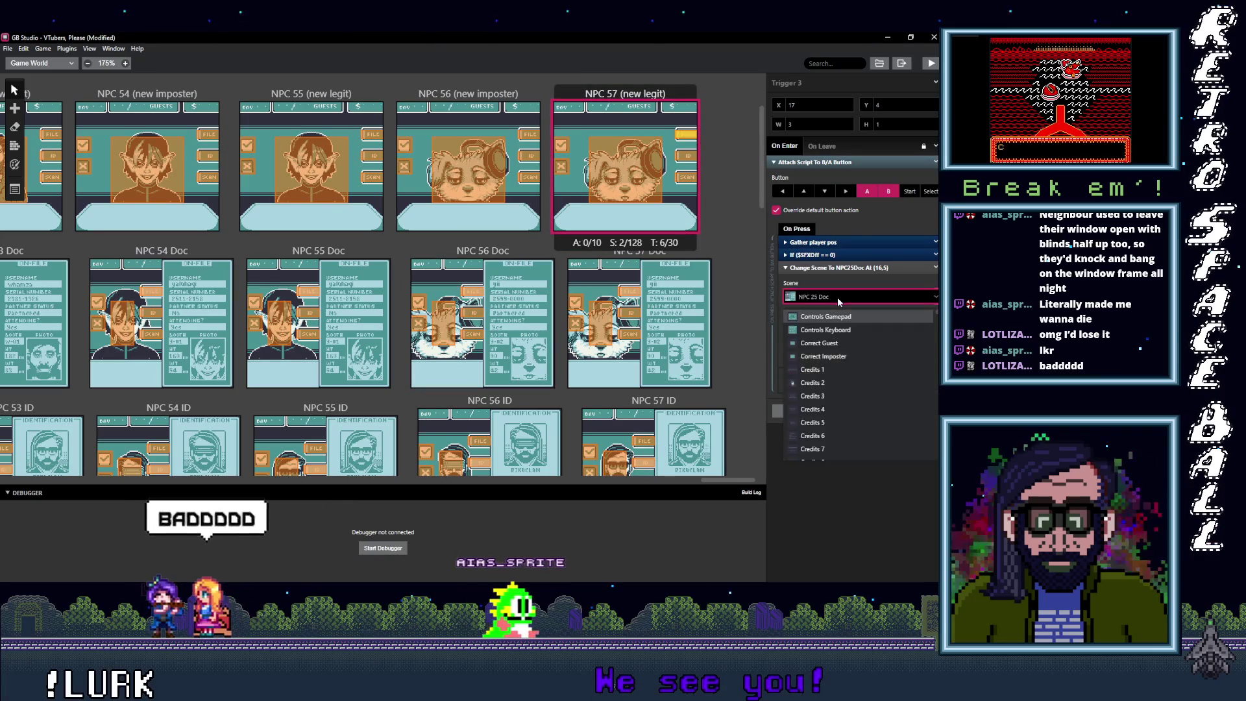
type("57")
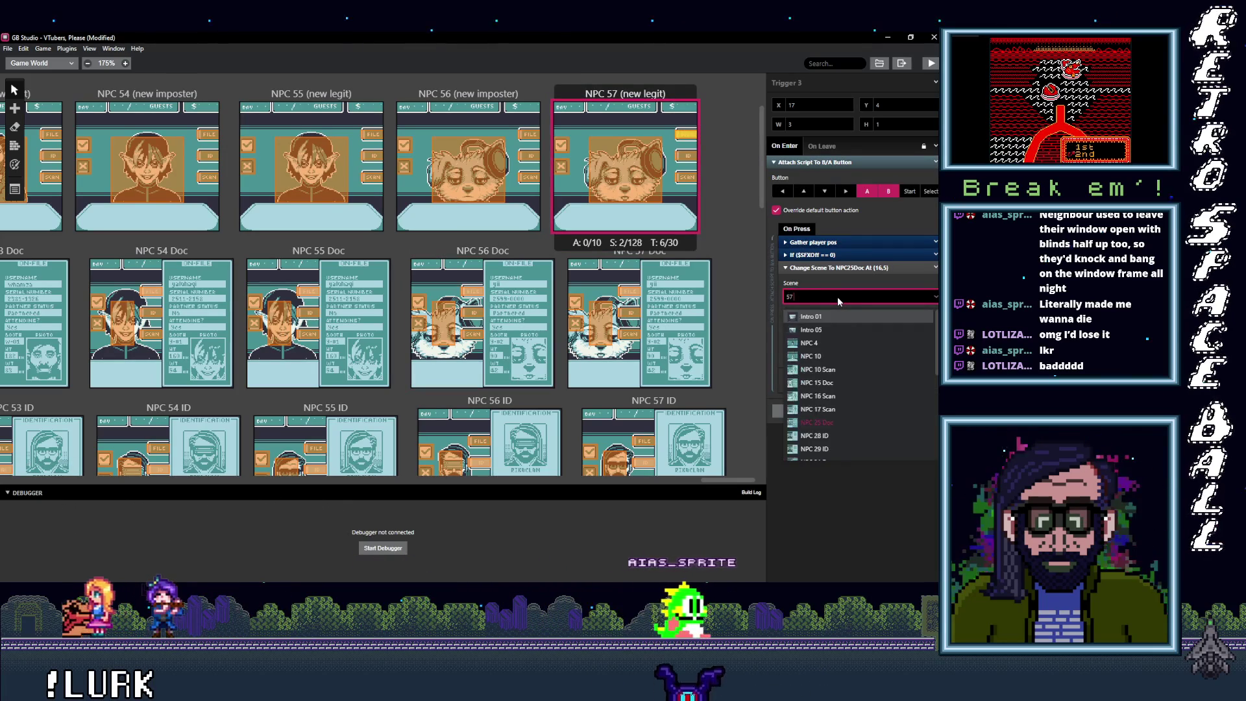
key("Return")
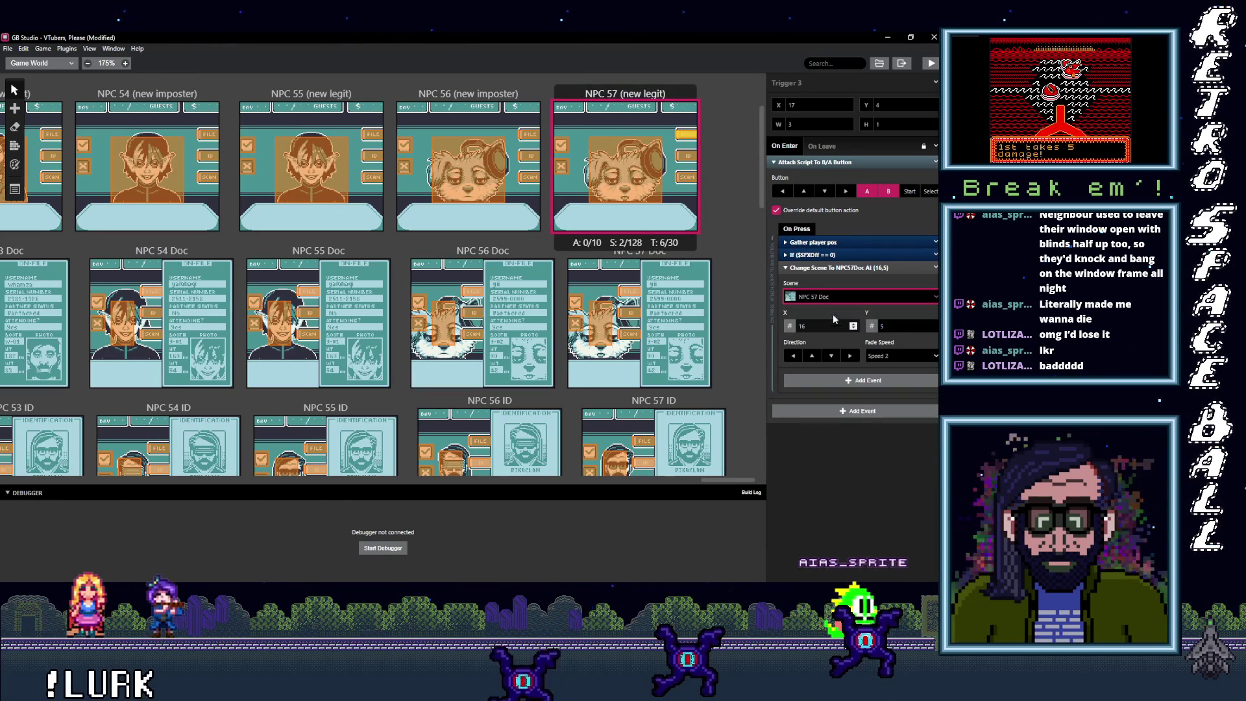
left_click(838, 297)
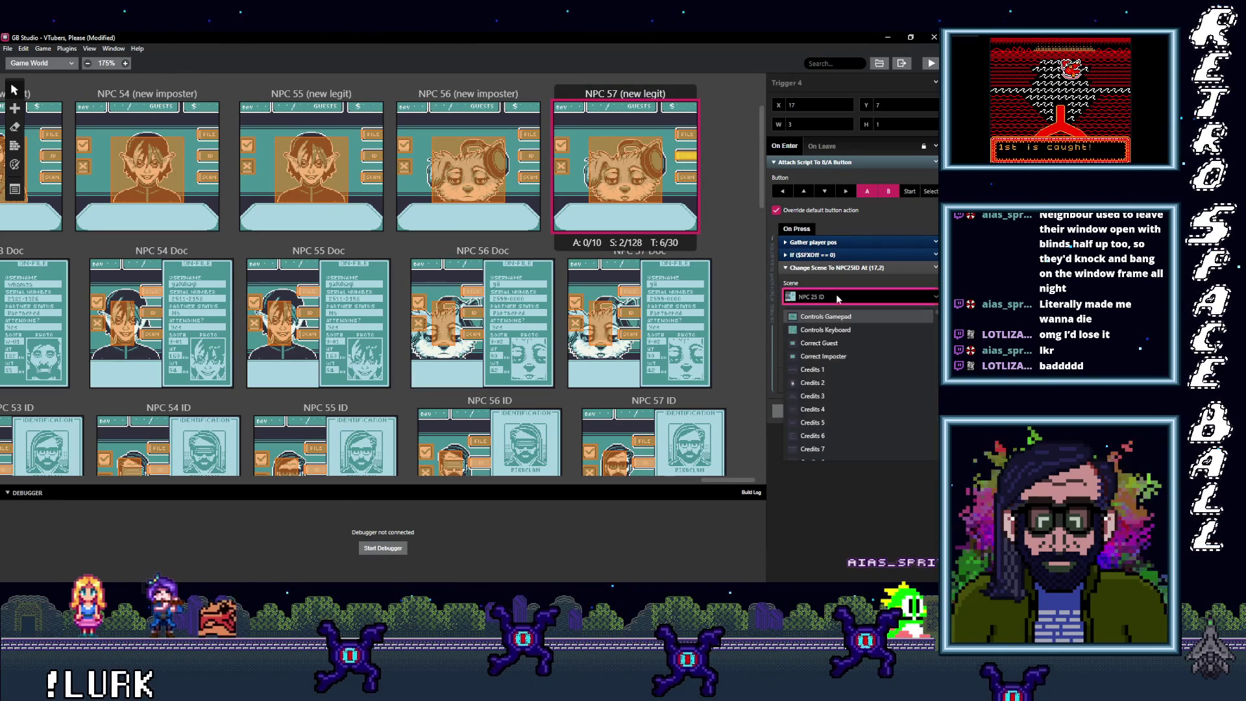
type("57 I")
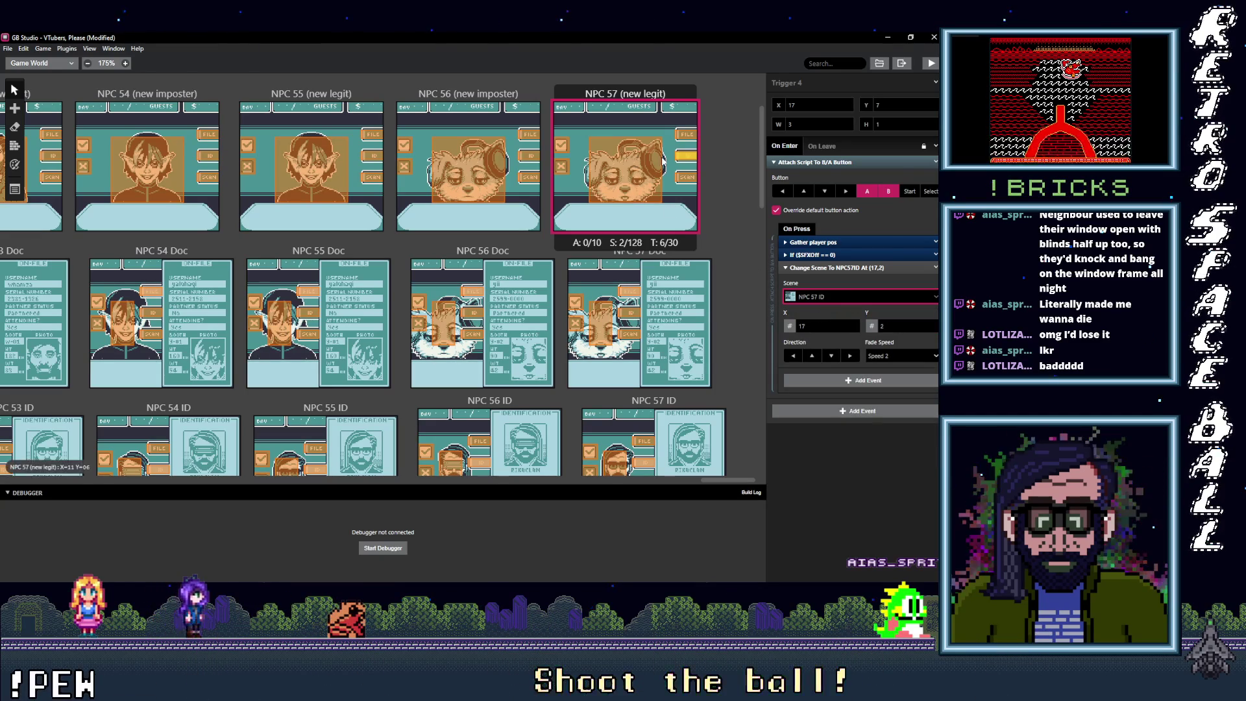
left_click(839, 295)
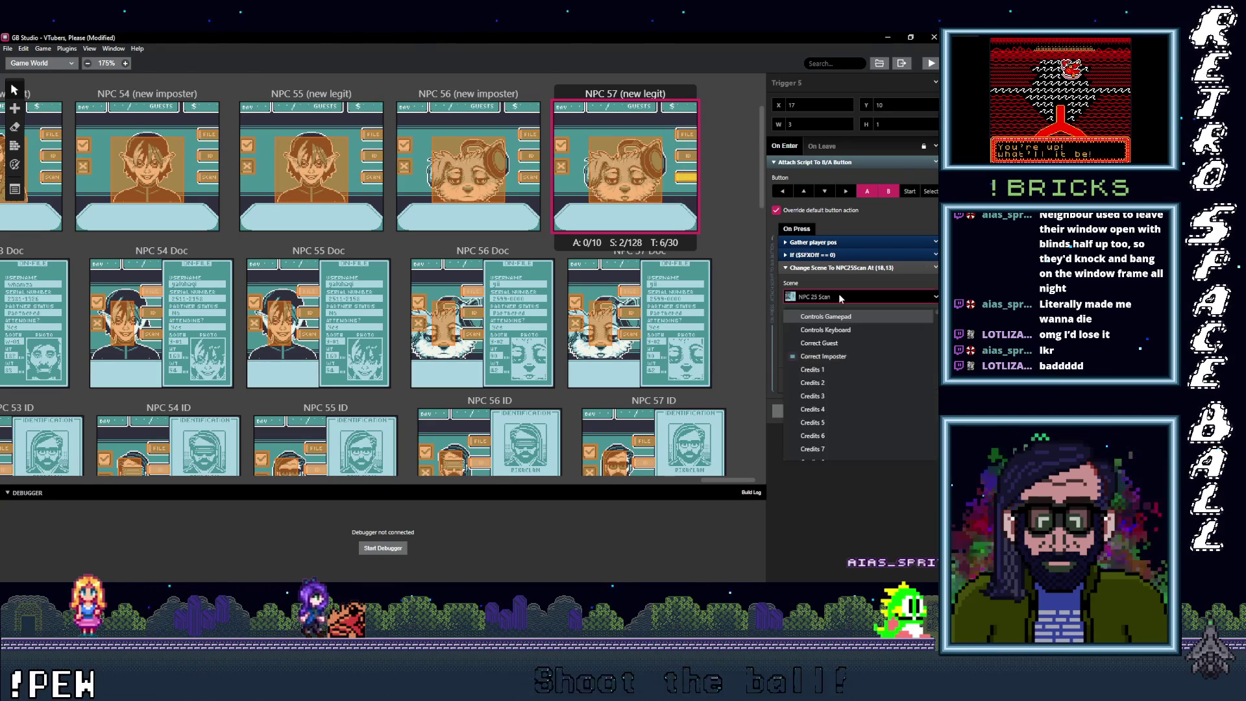
type("57")
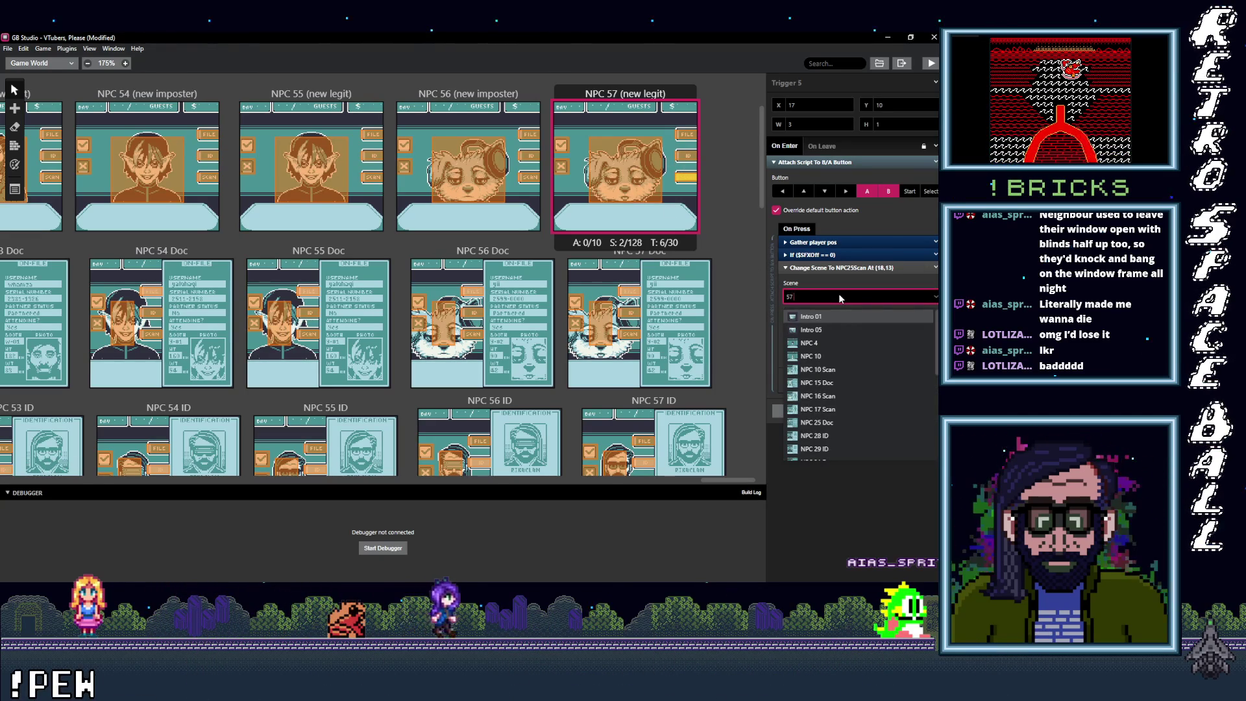
type(" S")
key("Return")
left_click(630, 292)
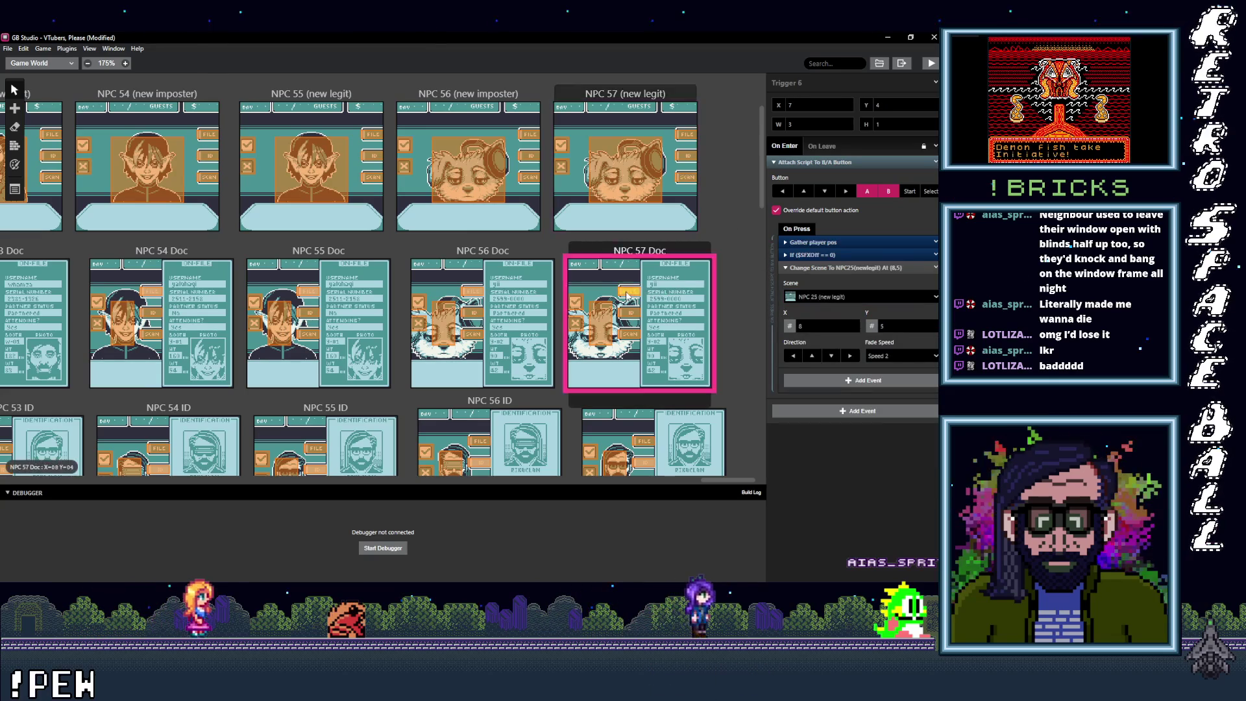
Step: Point the first NPC 57 Doc trigger to NPC 57 (new legit) and filter the next for NPC 57 ID
left_click(834, 296)
type("57")
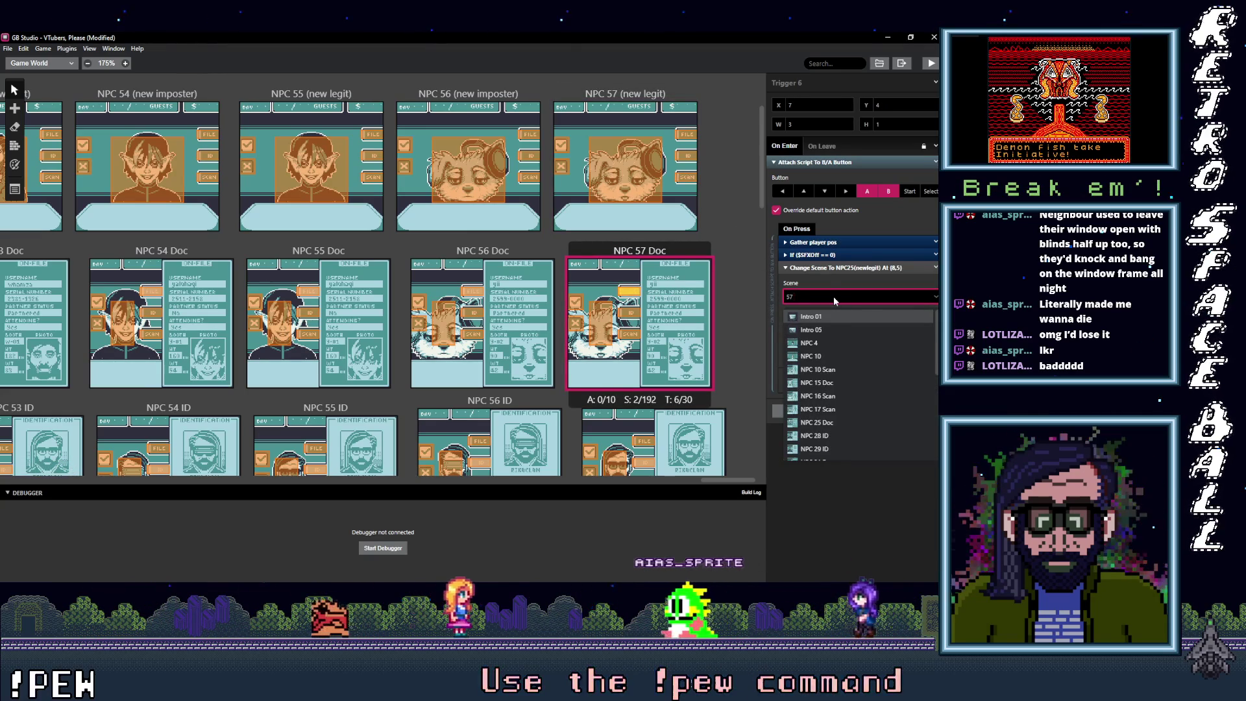
type(" (")
left_click(827, 317)
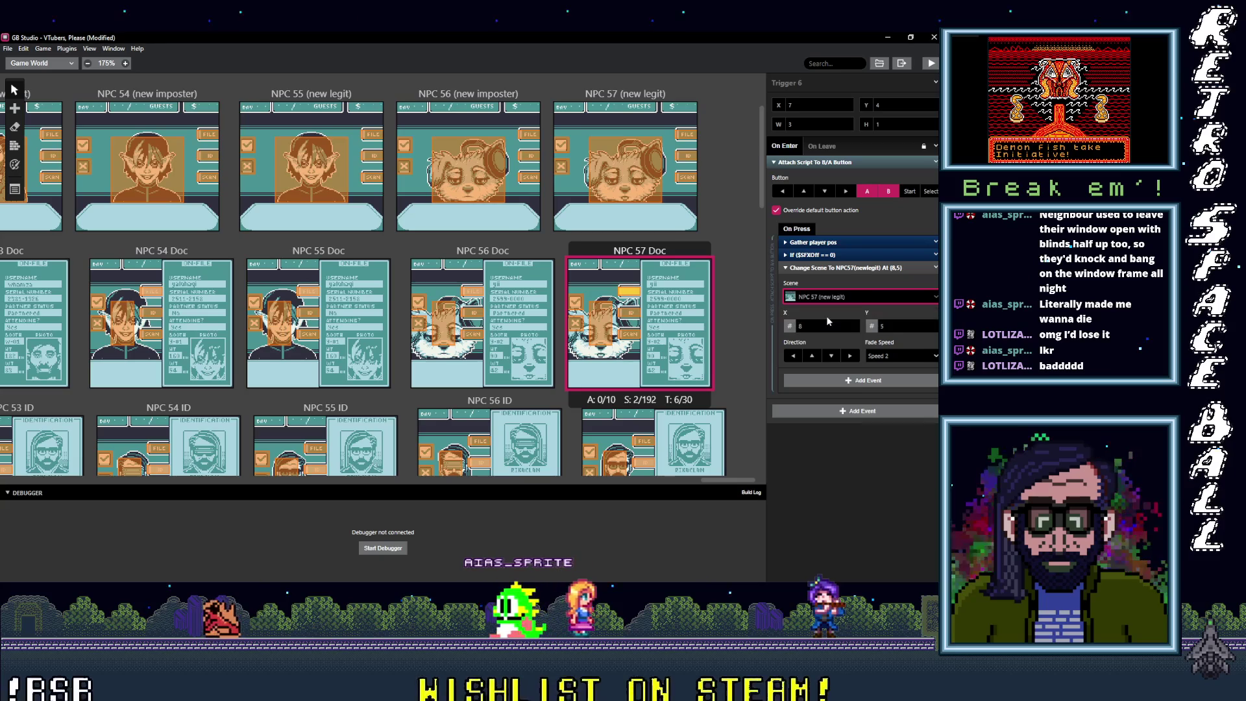
left_click(844, 296)
type("57 ID")
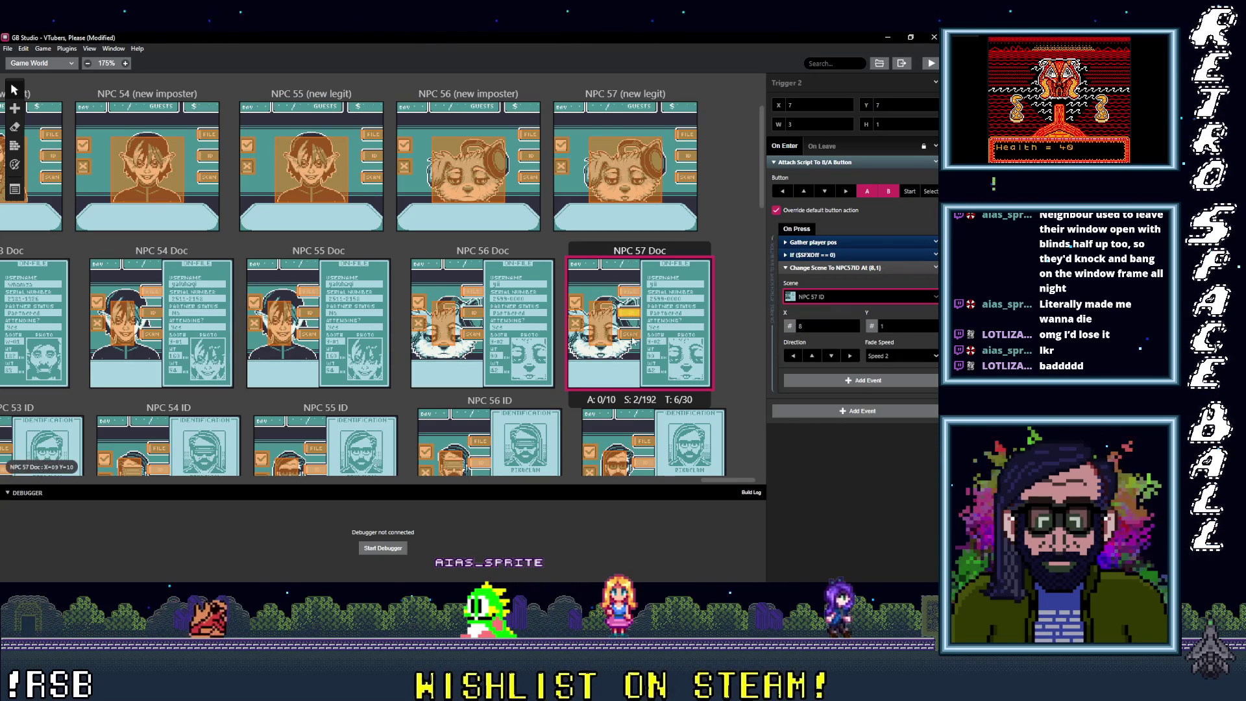
Step: Set NPC 57 Doc's Trigger 1 to NPC 57 Scan and Trigger 5 to NPC 57 (new legit)
left_click(840, 297)
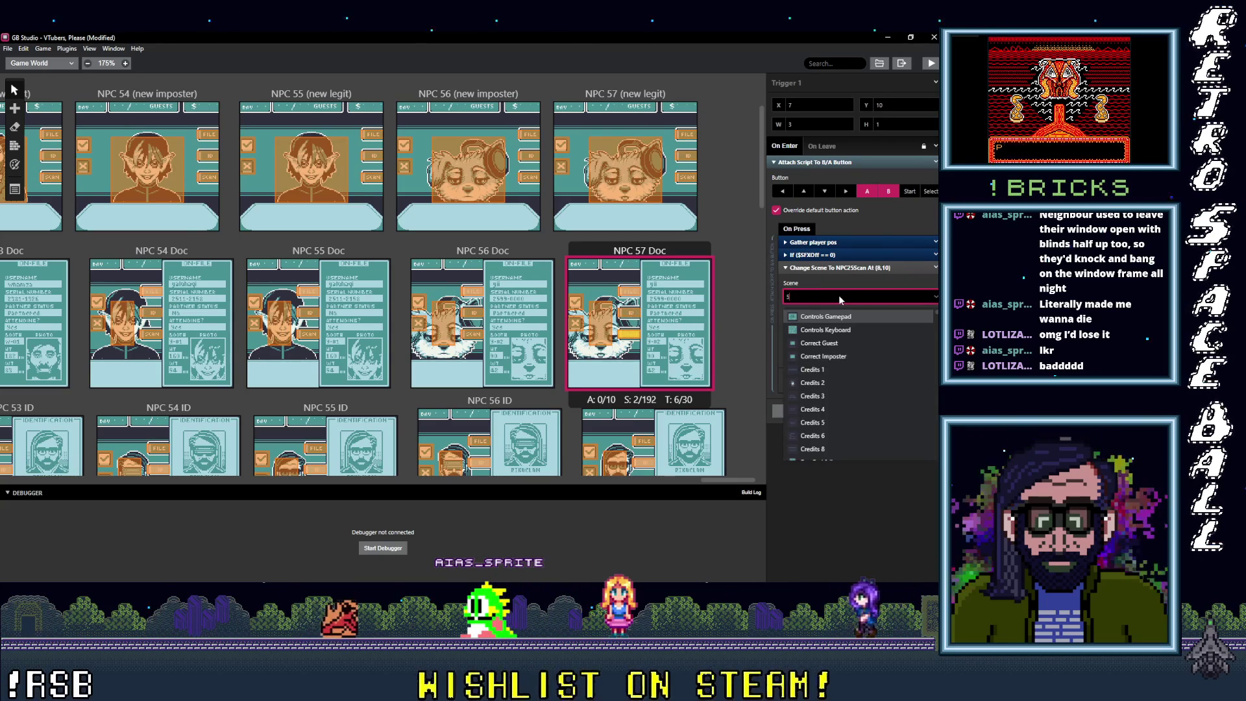
type("57 S")
key("Return")
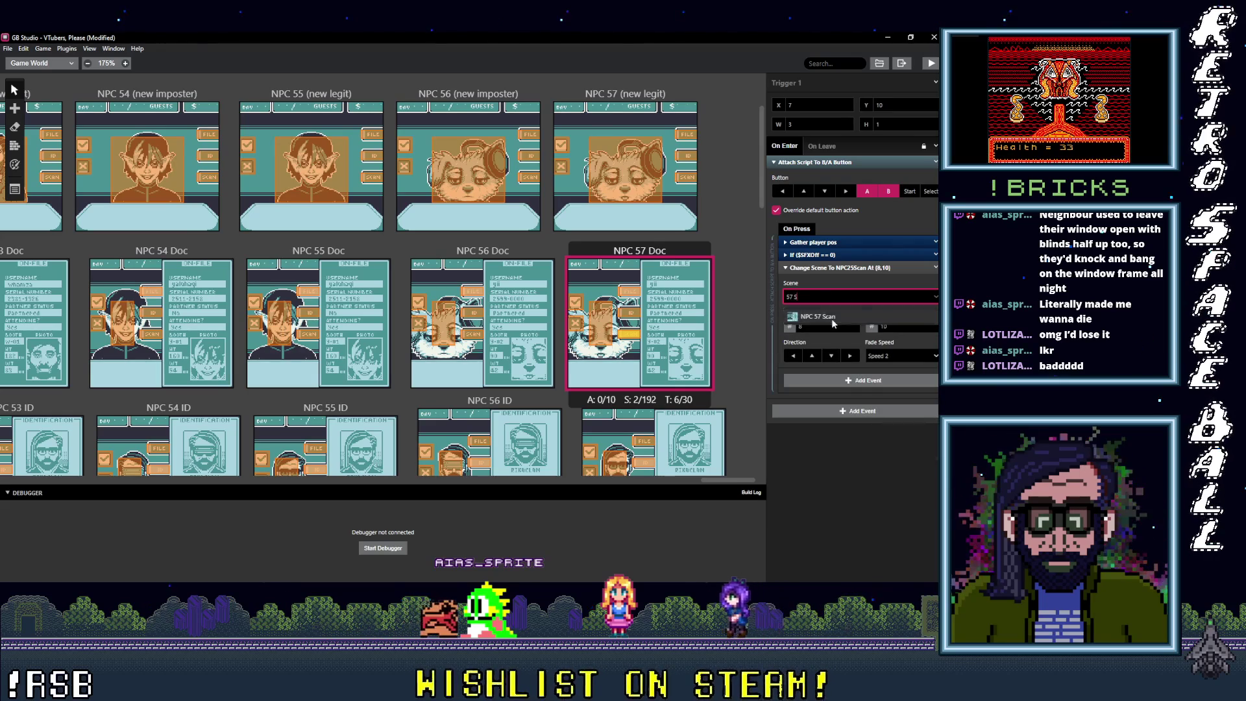
left_click(600, 321)
left_click(833, 286)
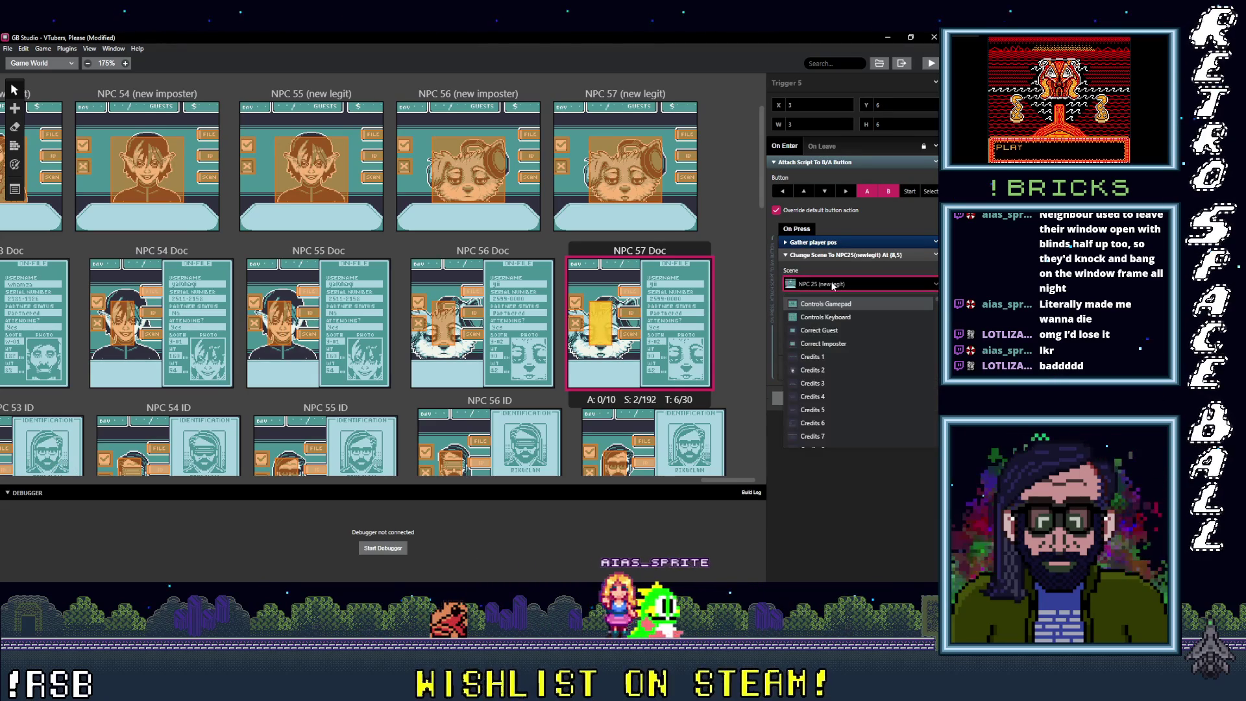
type("7")
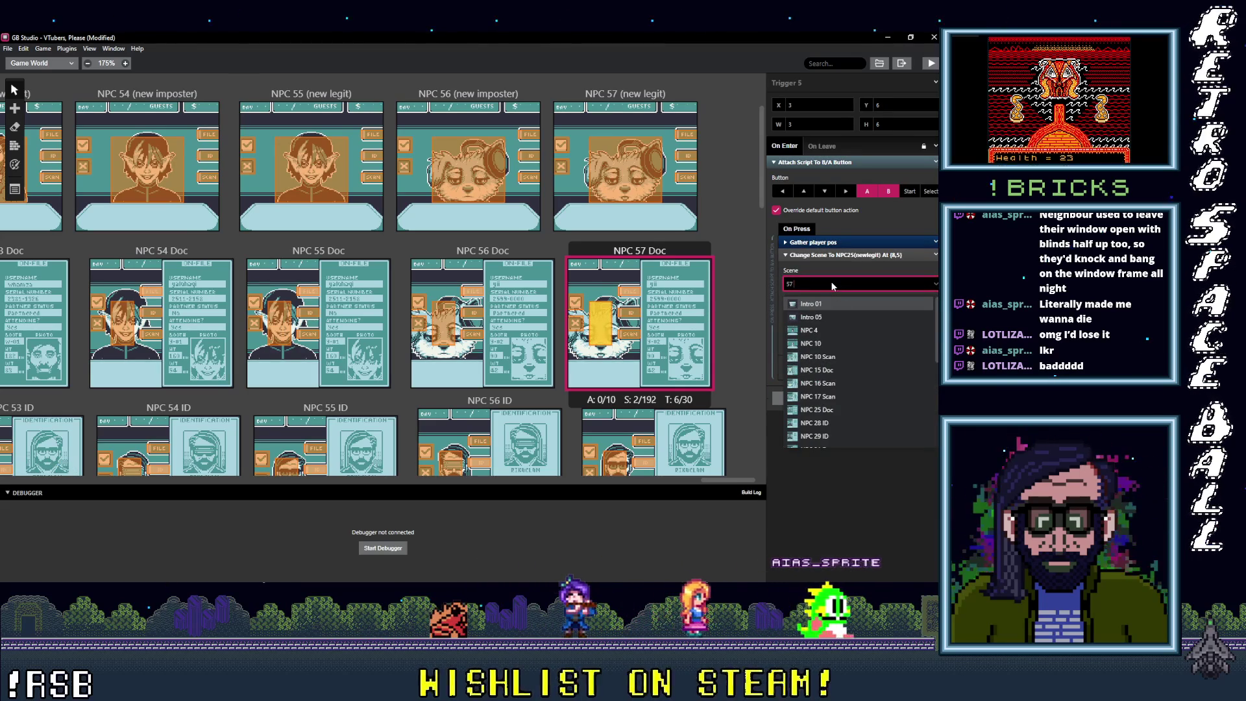
key("Return")
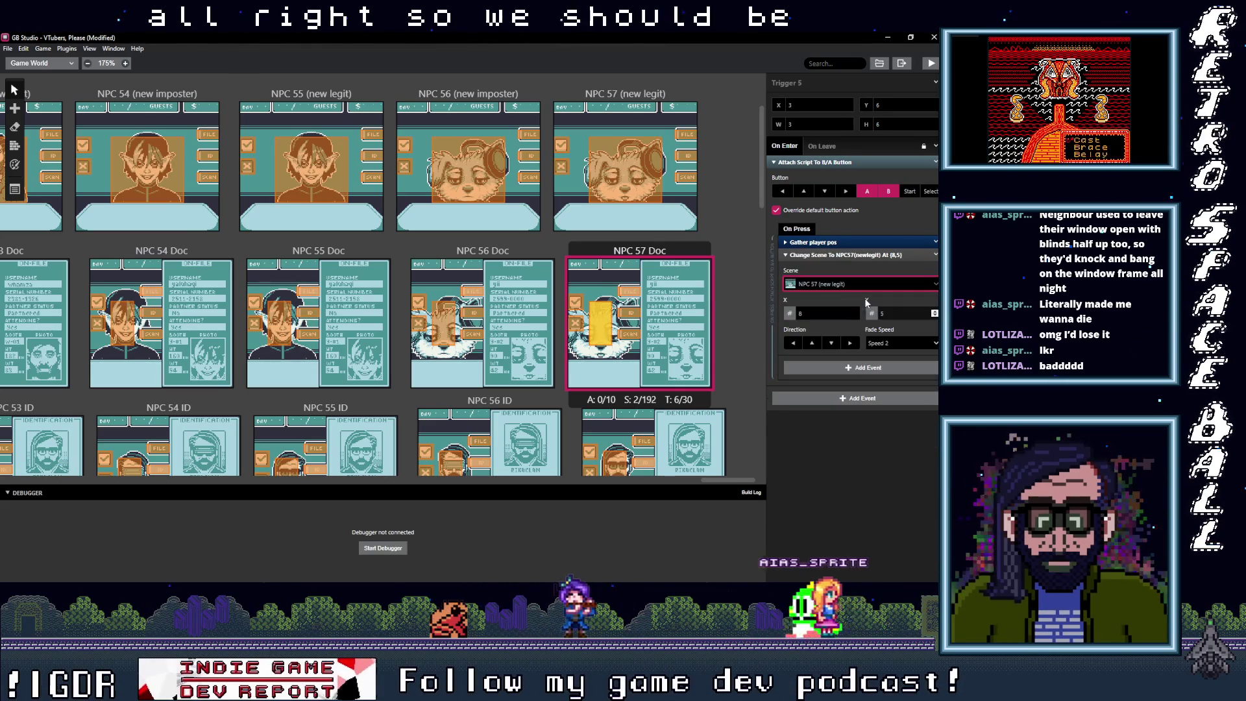
left_click(635, 293)
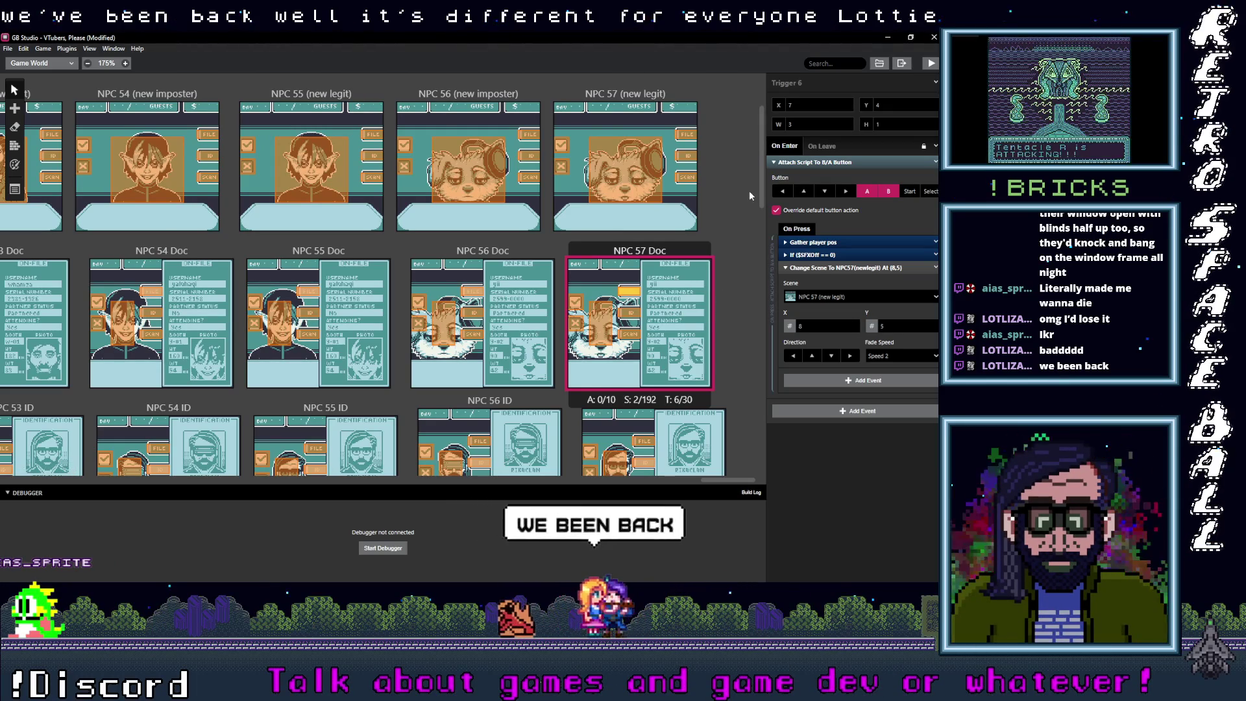
scroll(712, 318, "up", 1)
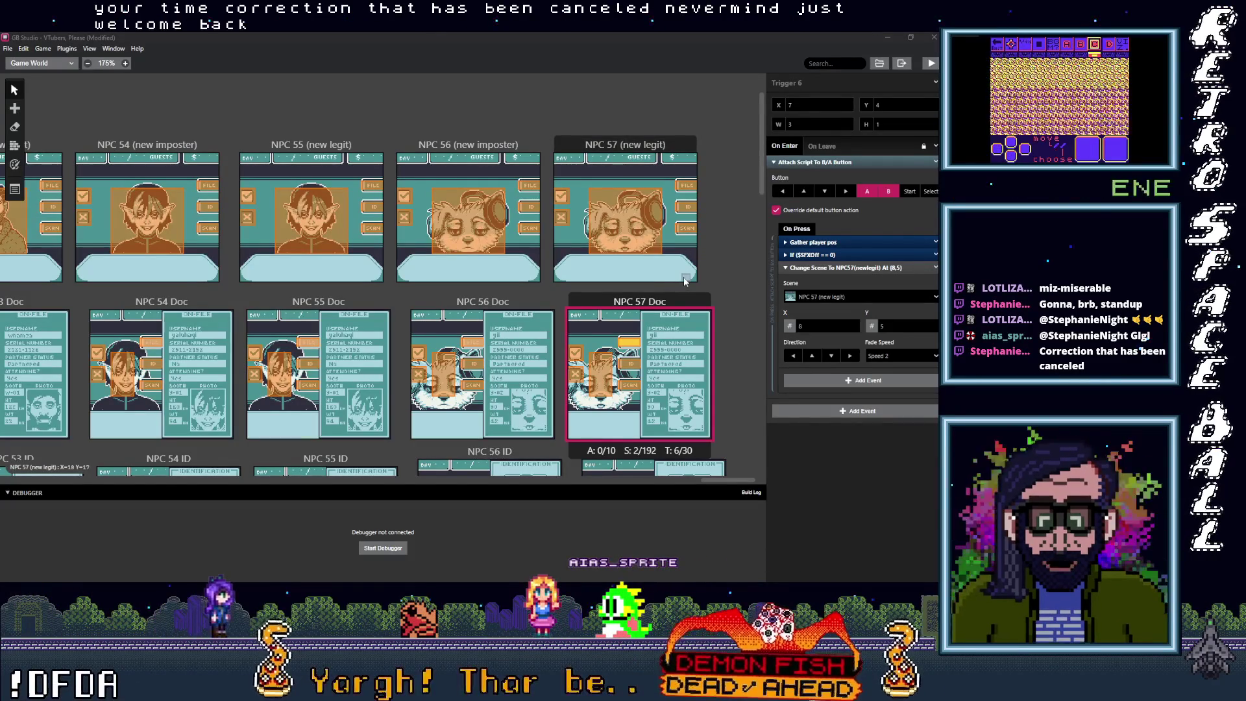
Step: Save the VTubers, Please project with File > Save
left_click(7, 49)
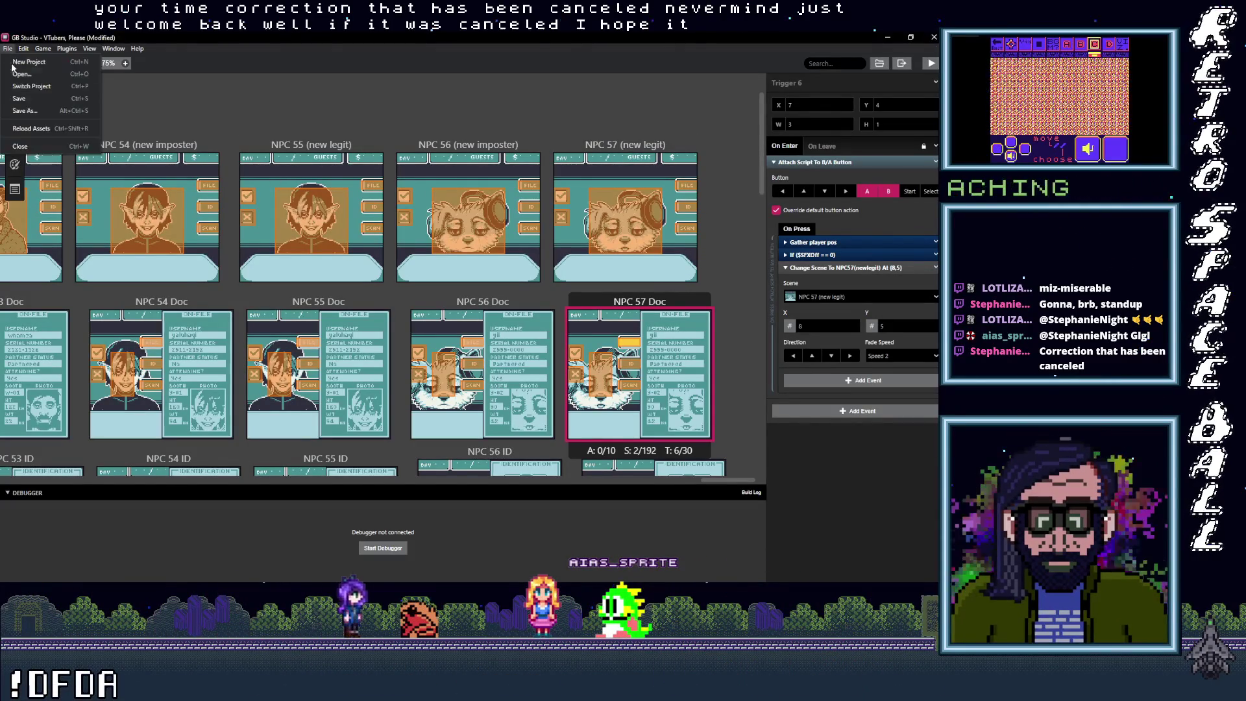
left_click(29, 98)
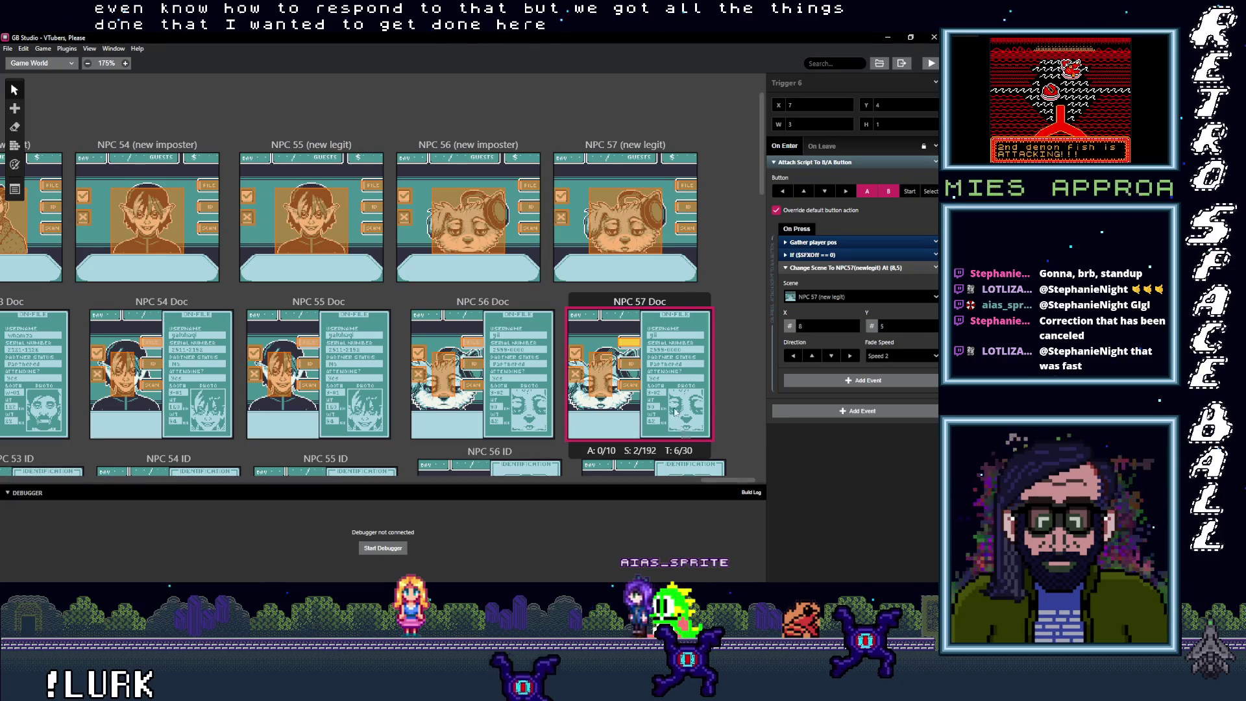
left_click(674, 301)
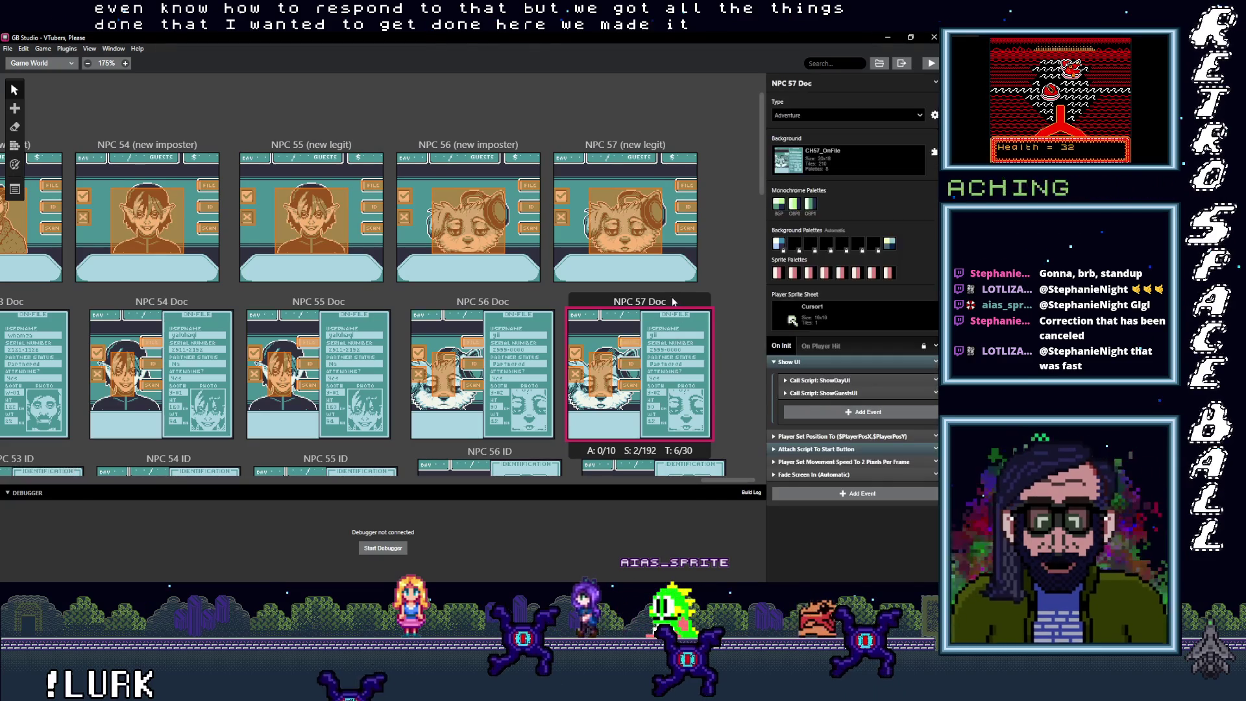
Step: Select the NPC 57 (new legit) scene, then pan the world canvas up, down and left
left_click(668, 142)
scroll(392, 274, "down", 5)
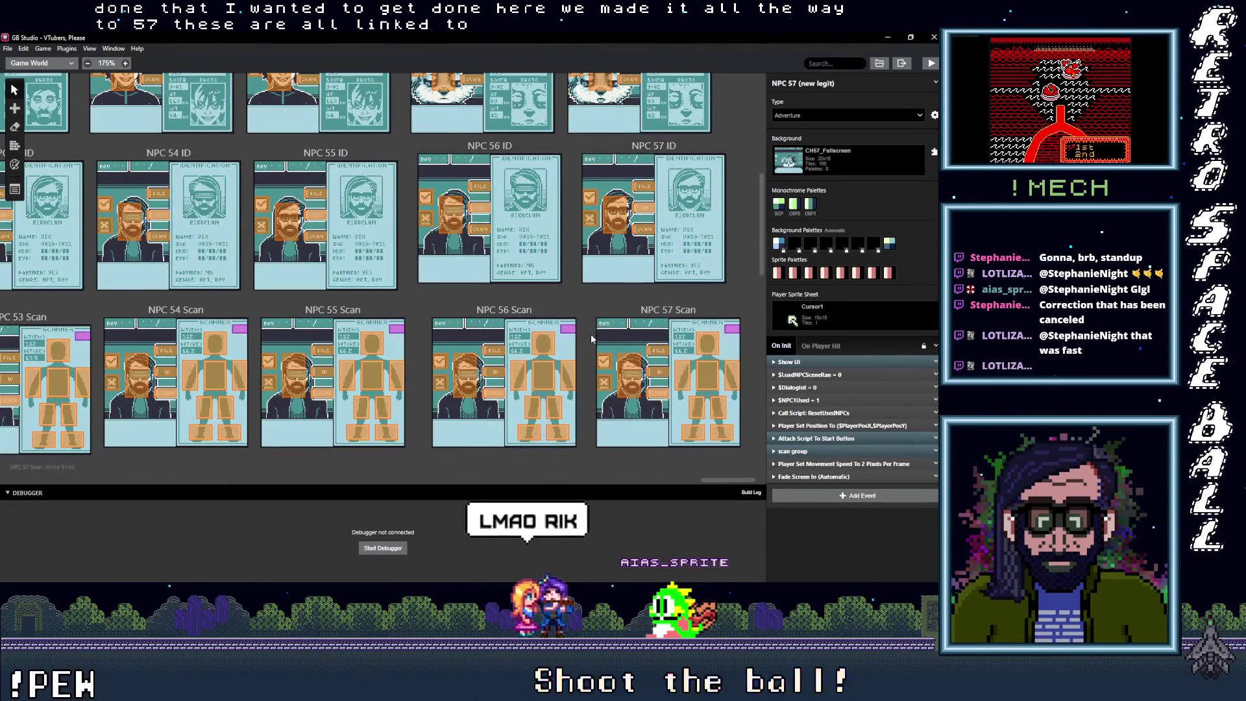
scroll(591, 333, "up", 3)
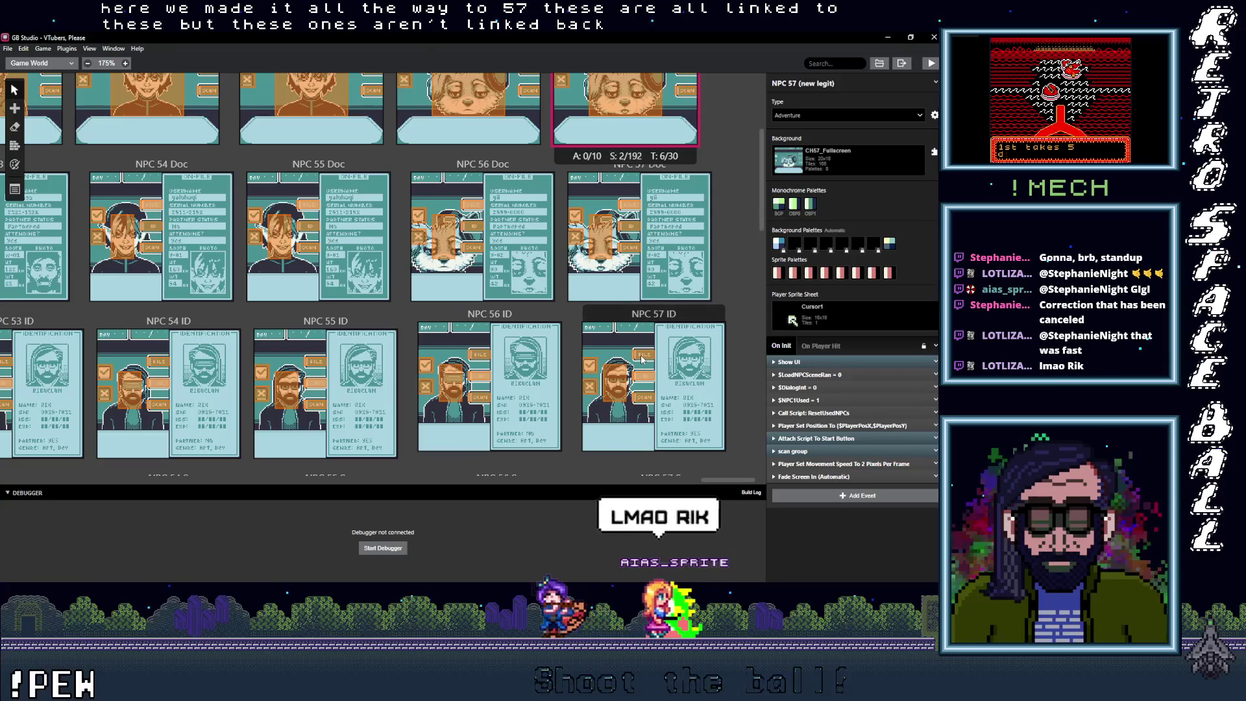
scroll(641, 359, "down", 2)
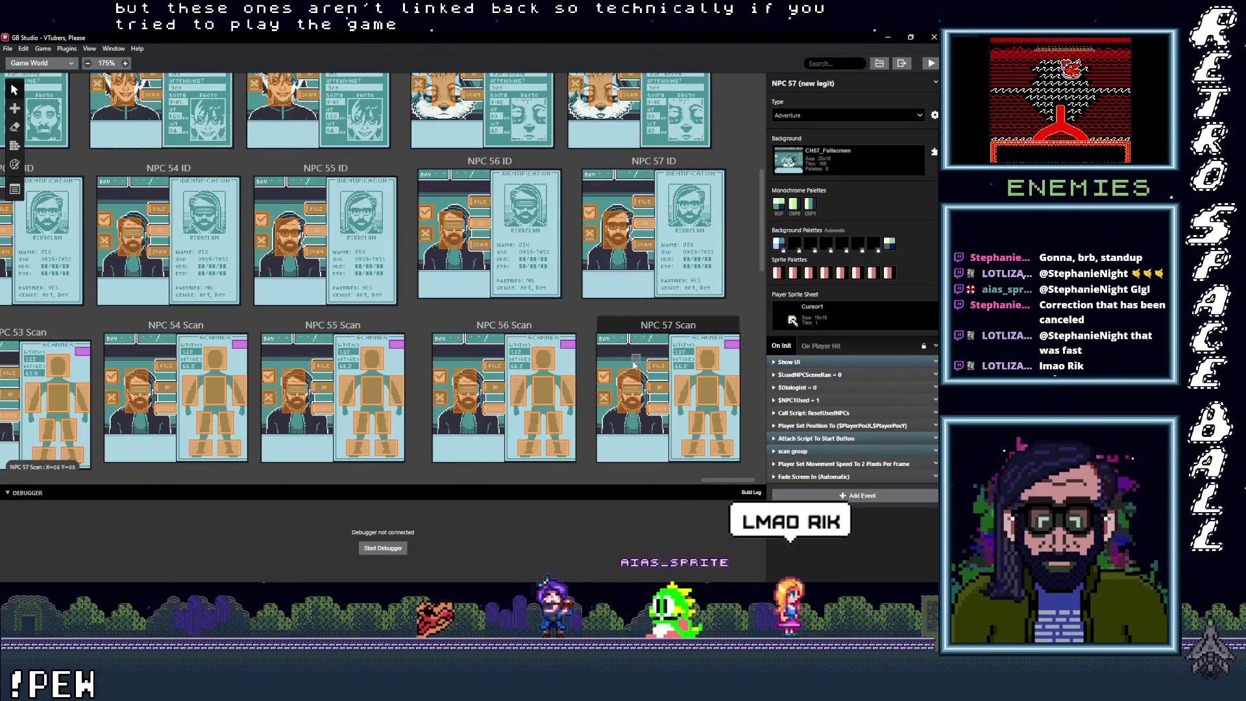
scroll(633, 367, "up", 4)
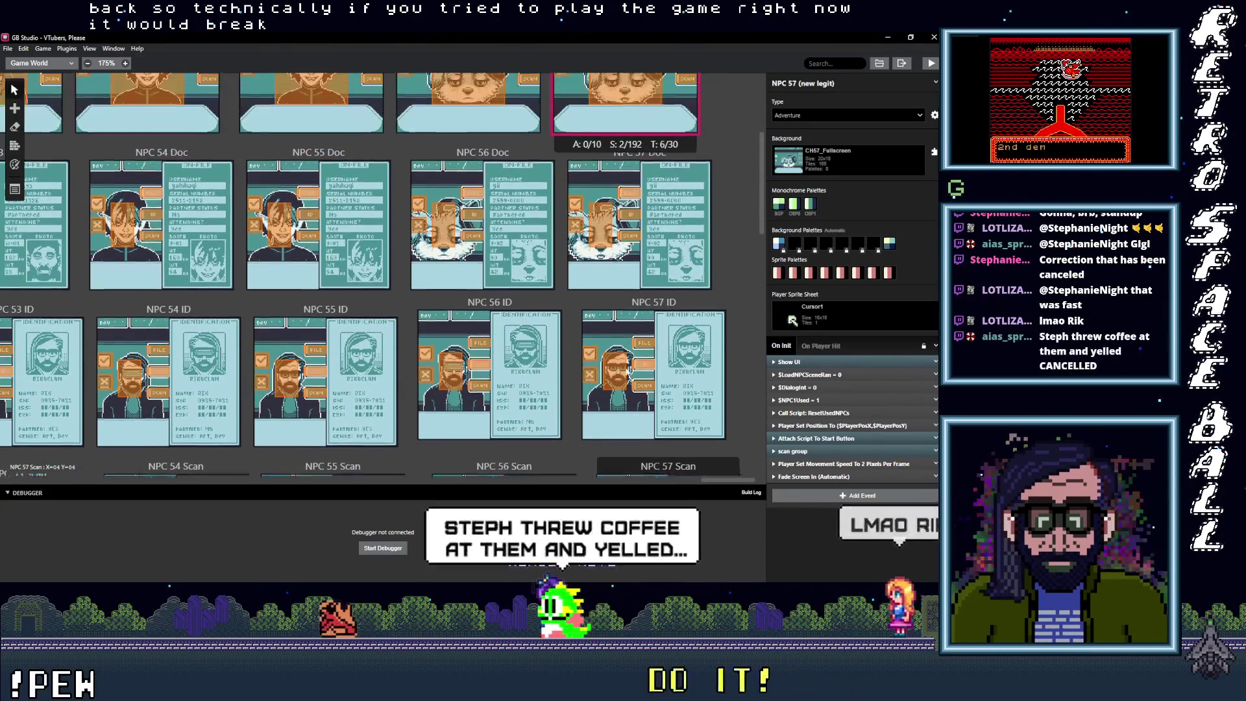
scroll(669, 397, "down", 3)
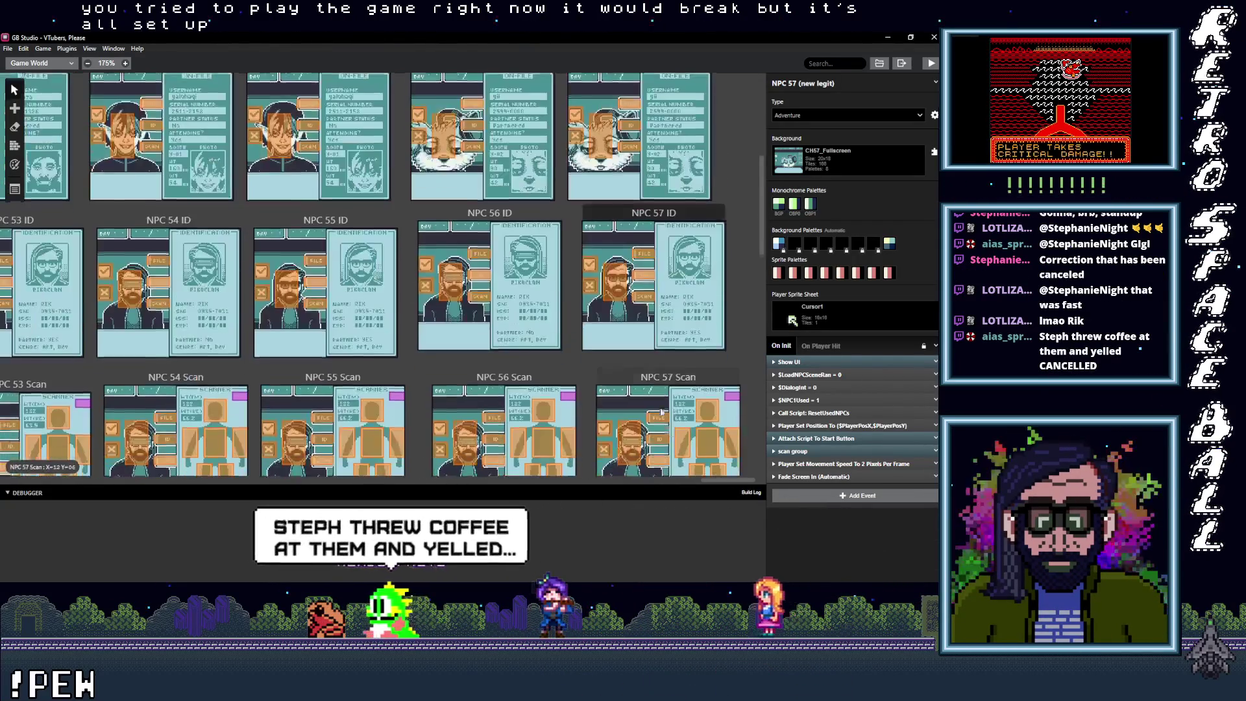
scroll(669, 397, "down", 2)
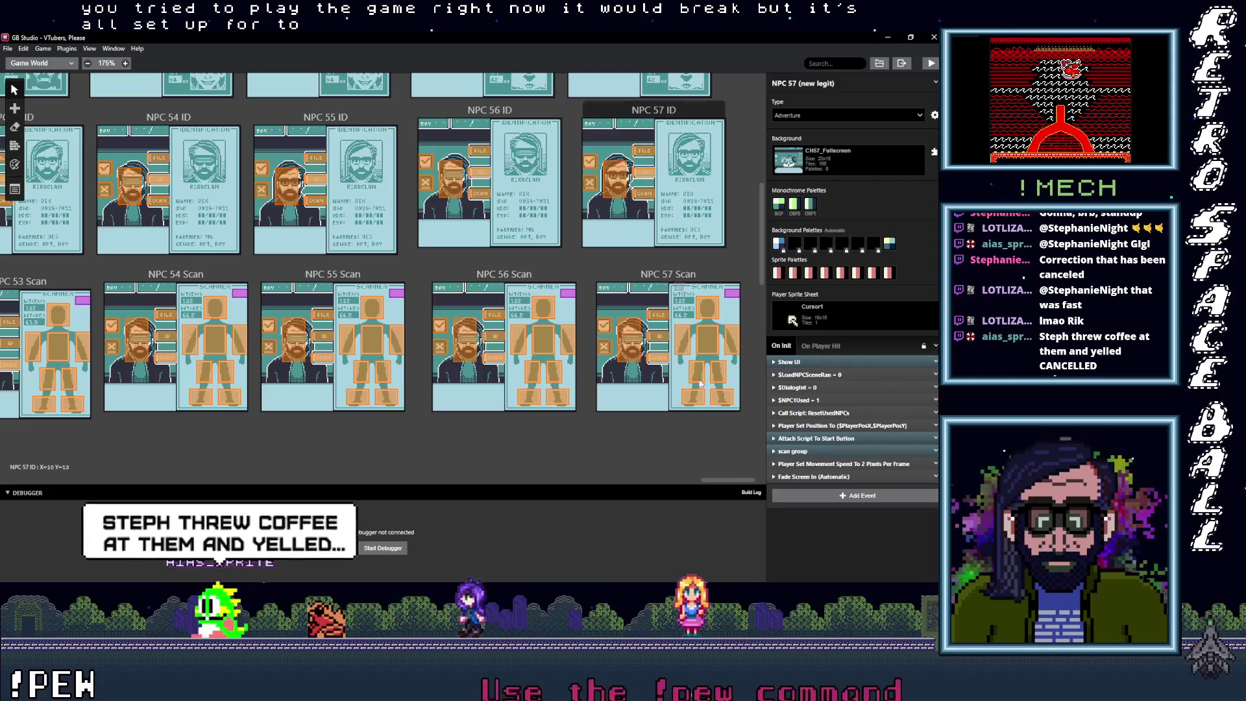
scroll(686, 275, "up", 2)
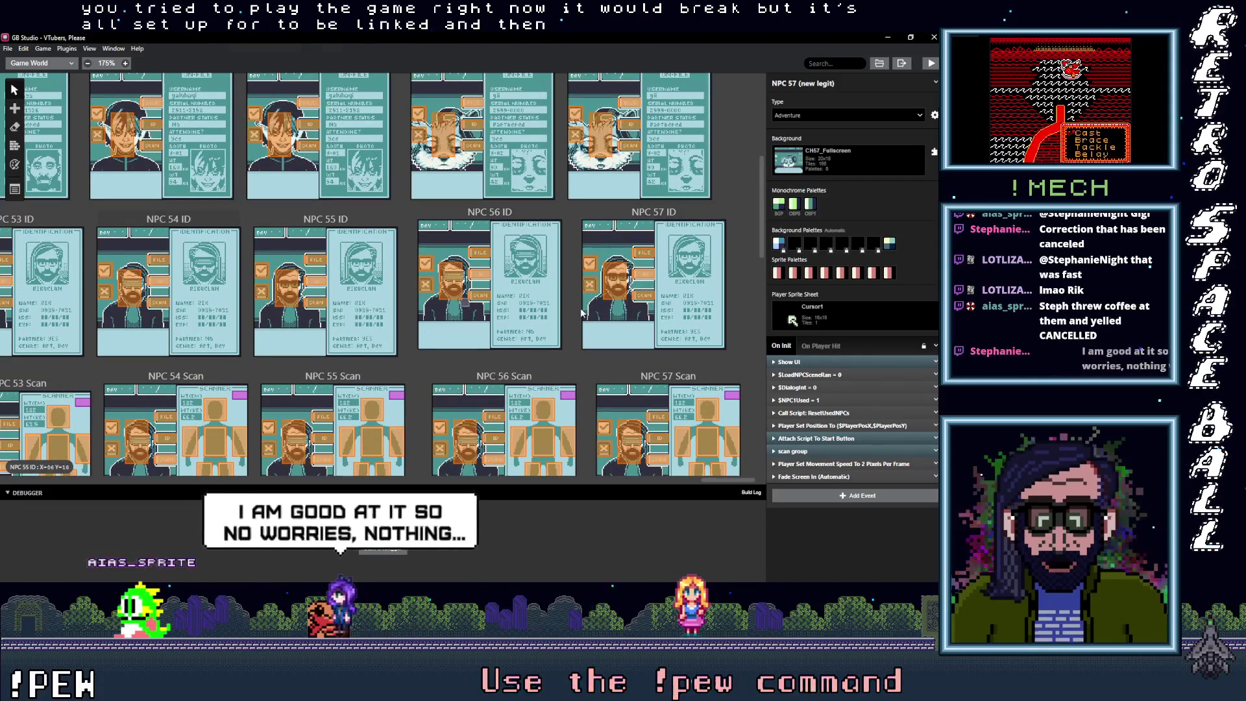
scroll(458, 371, "left", 10)
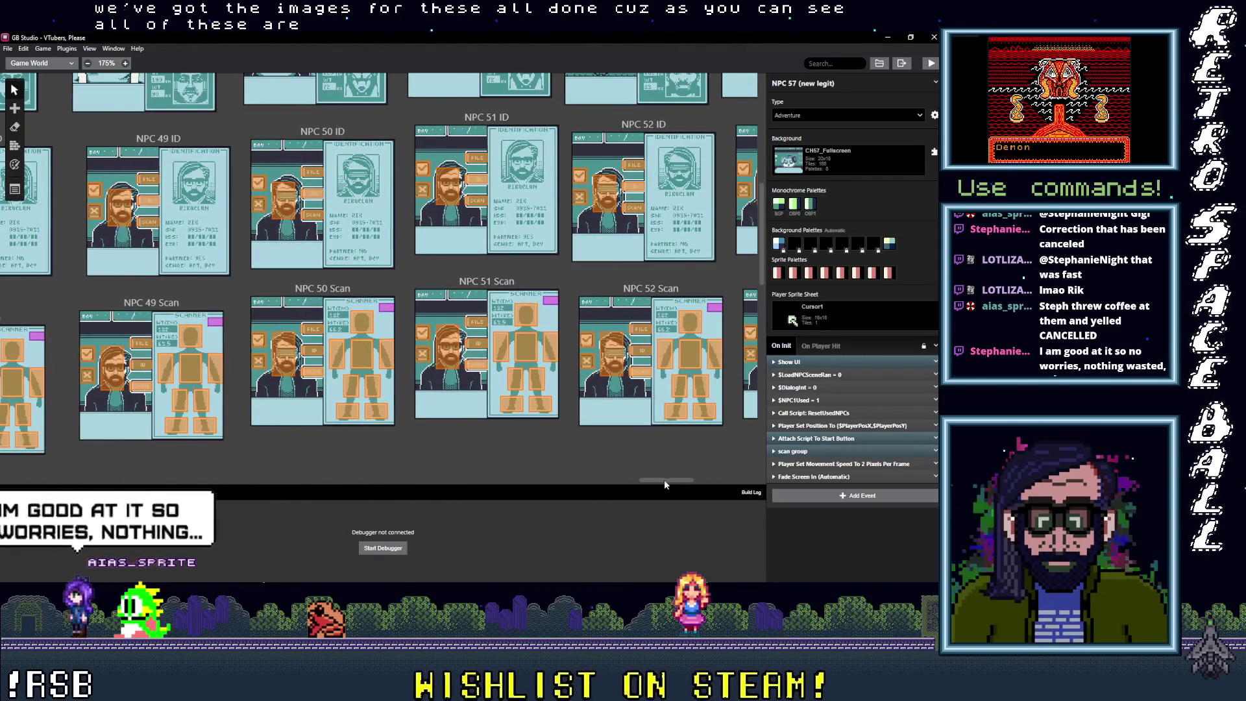
scroll(649, 477, "left", 5)
left_click_drag(633, 481, 512, 496)
scroll(510, 416, "up", 3)
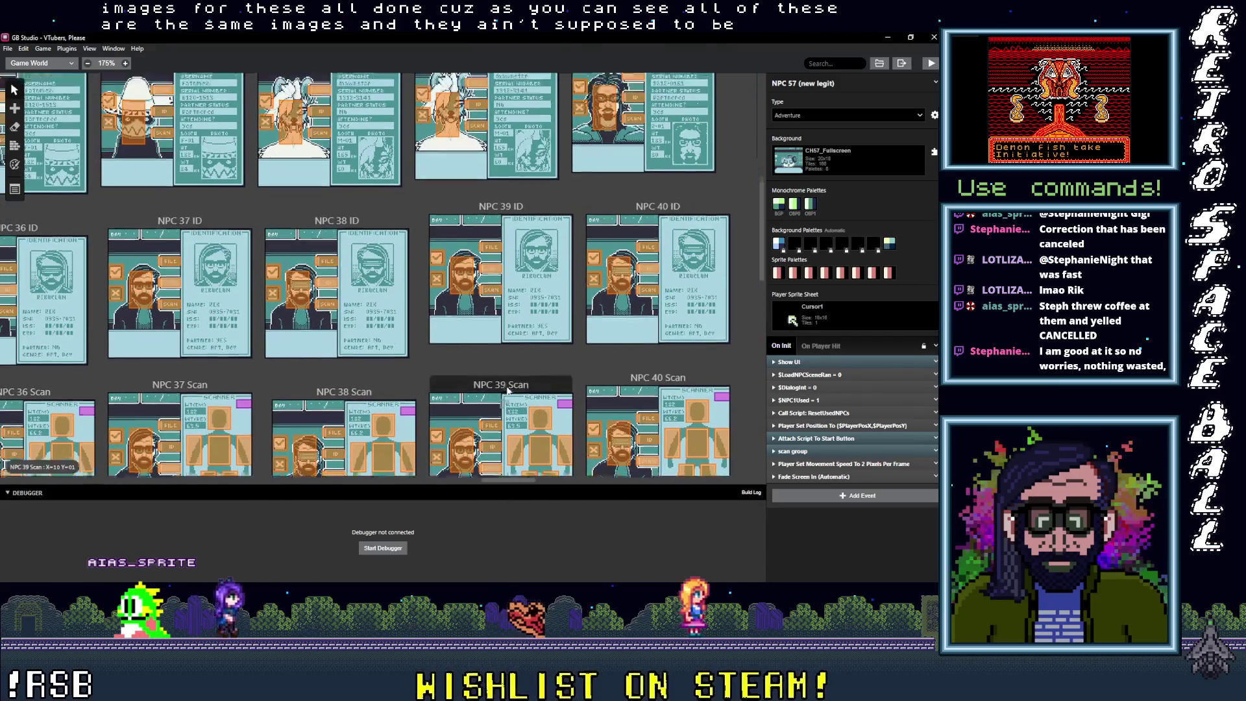
scroll(508, 406, "up", 3)
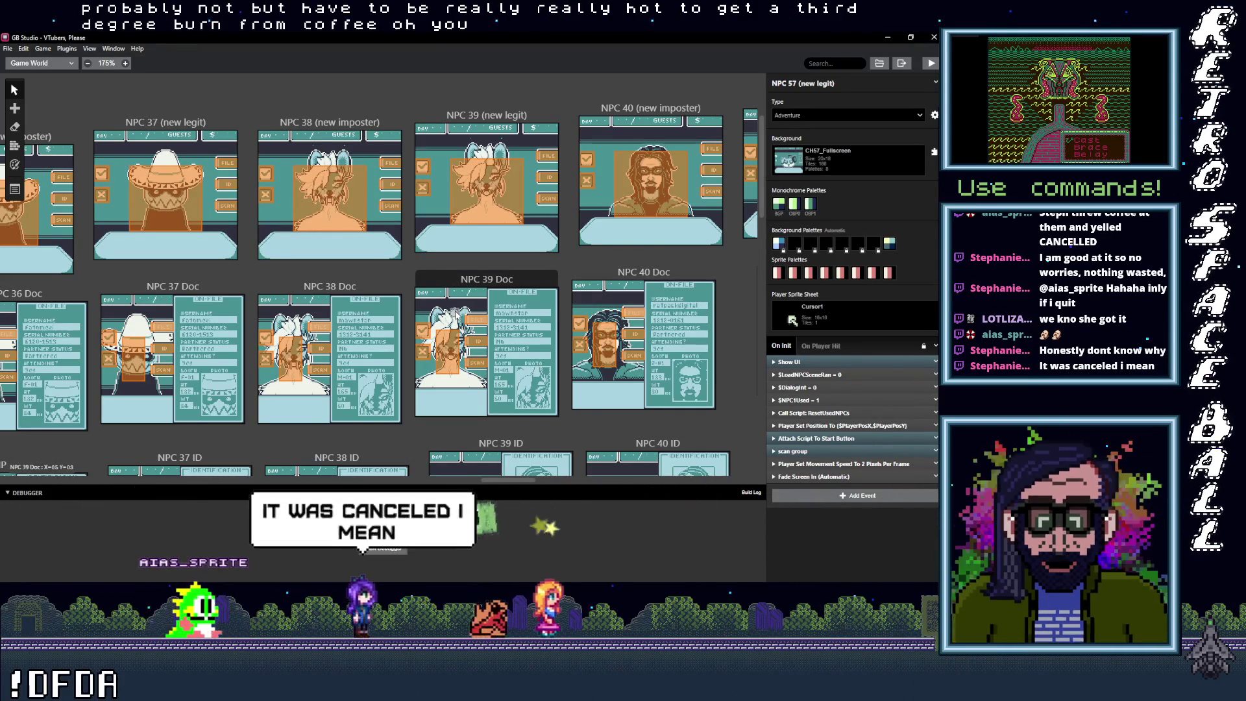
Step: Pan the canvas right until the NPC 50–54 scenes and their Doc and ID scenes show
scroll(422, 452, "down", 1)
scroll(423, 431, "up", 2)
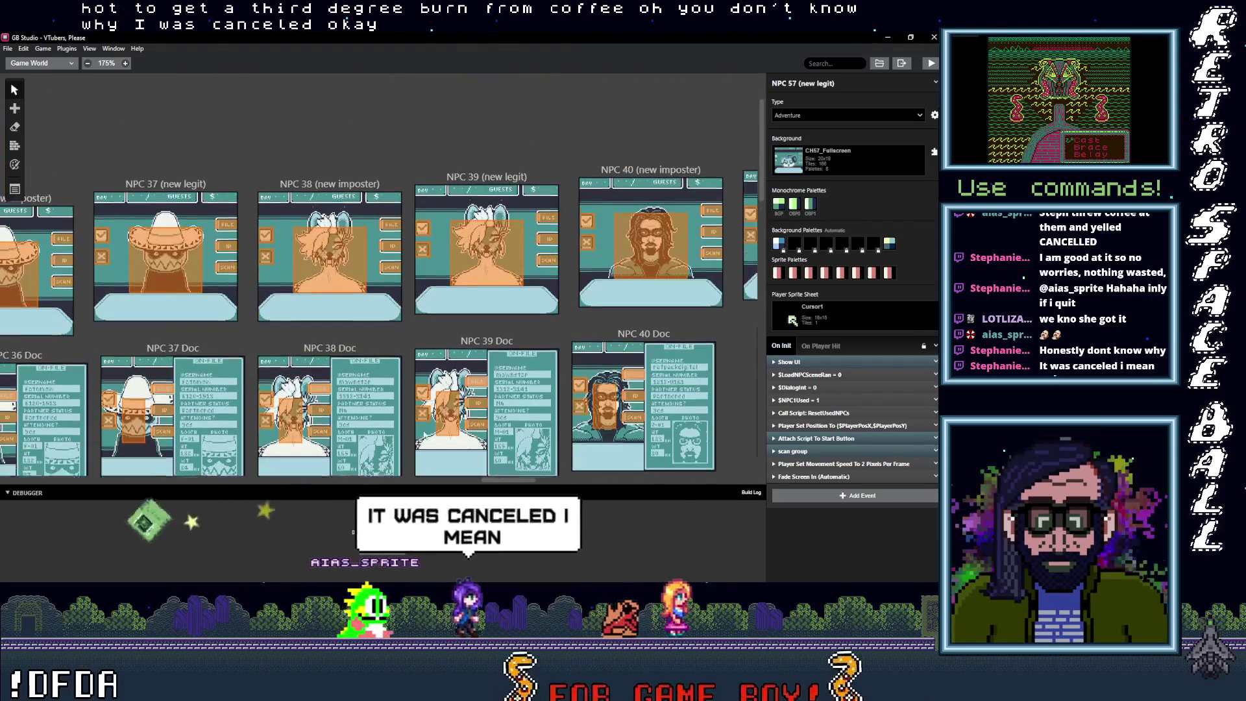
scroll(474, 454, "right", 3)
scroll(524, 486, "right", 20)
scroll(645, 480, "right", 5)
mouse_move(681, 484)
left_mouse_down()
mouse_move(608, 489)
mouse_move(765, 482)
mouse_move(714, 492)
mouse_move(734, 481)
left_mouse_up()
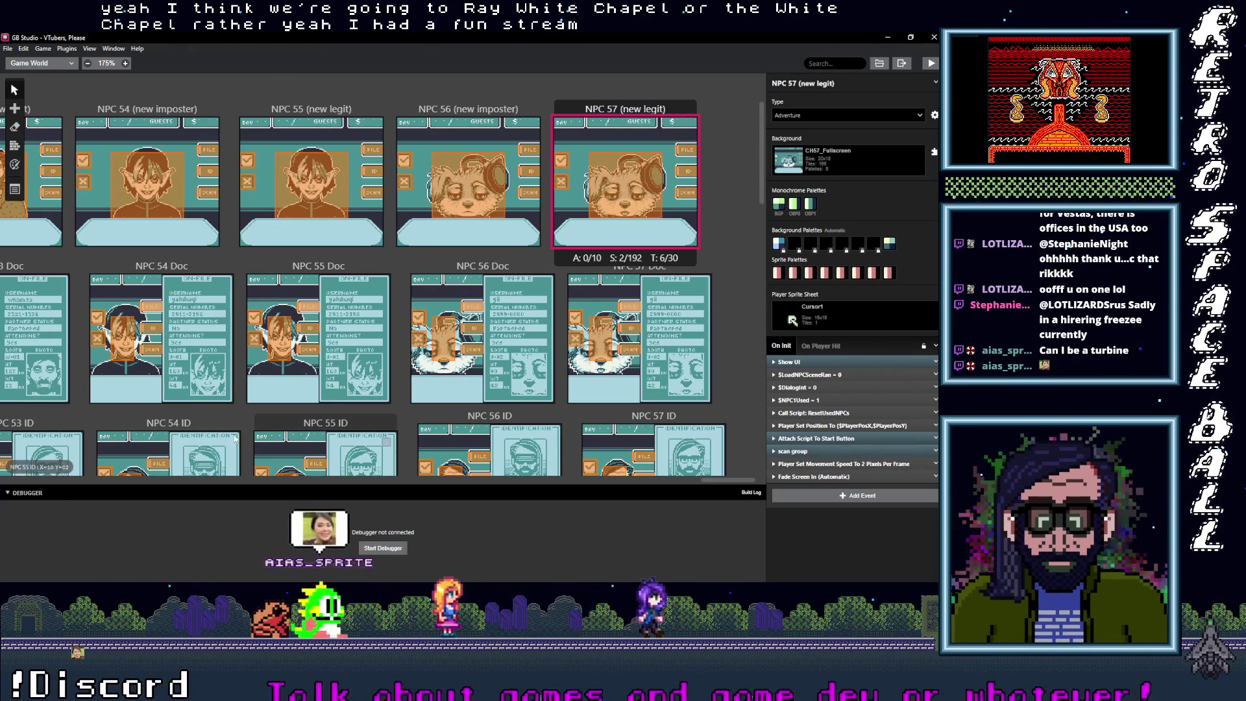
Step: Open the File menu from the NPC 54–57 area of the Game World
left_click(8, 49)
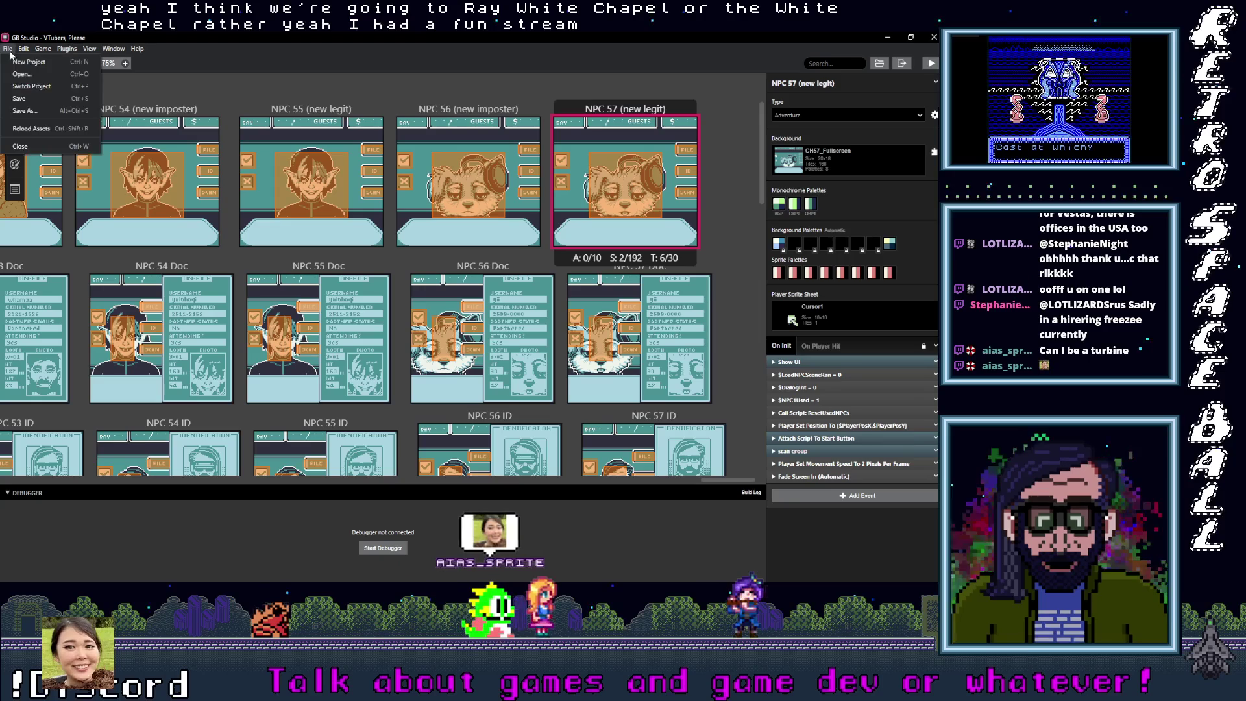
Step: Dismiss the File menu with Escape to return to the Game World view
key("Escape")
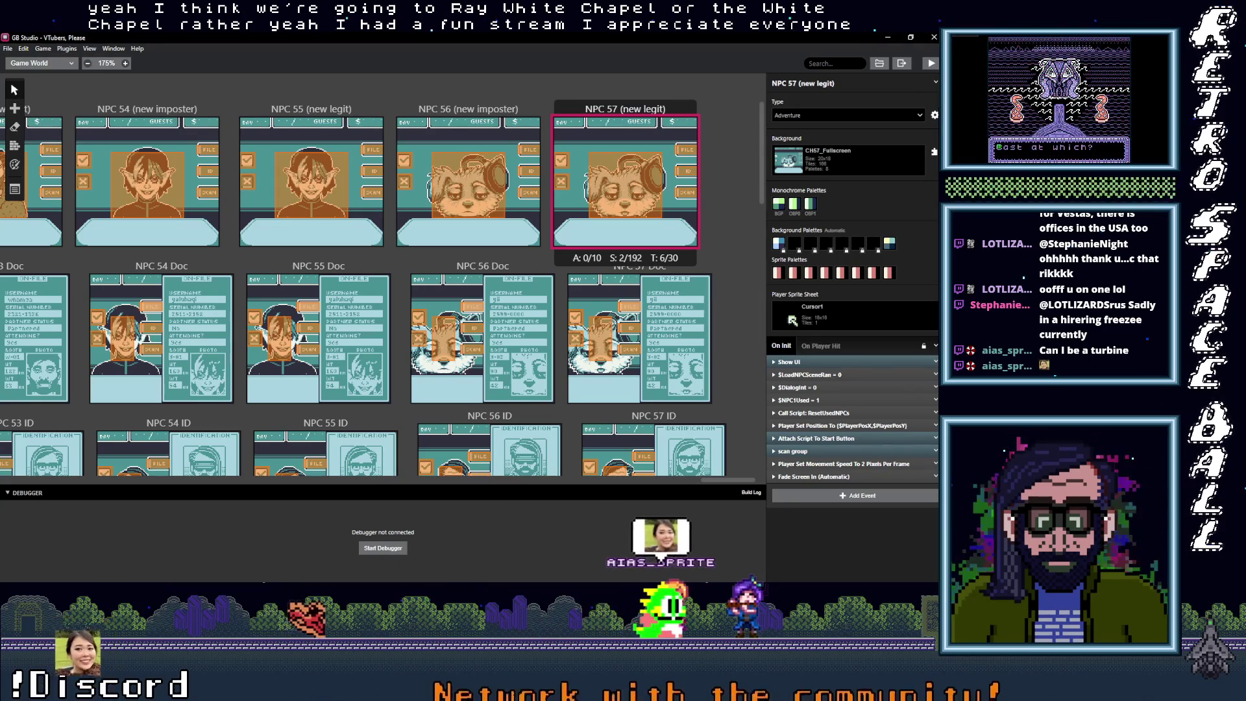